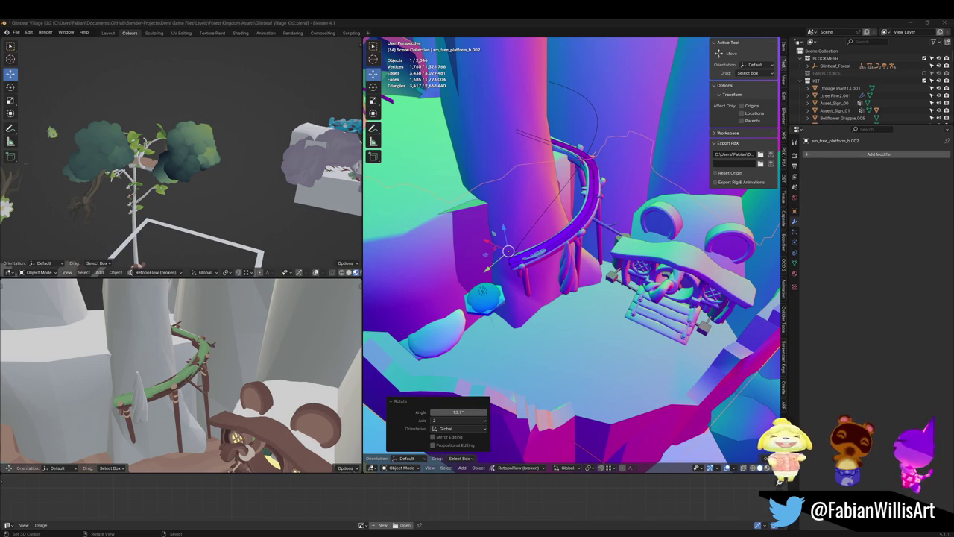
# Orbit around the curved vine platform model in Blender, then switch to the Unity editor
pyautogui.moveTo(566, 311)
pyautogui.mouseDown()
pyautogui.moveTo(574, 320)
pyautogui.moveTo(552, 312)
pyautogui.mouseUp()
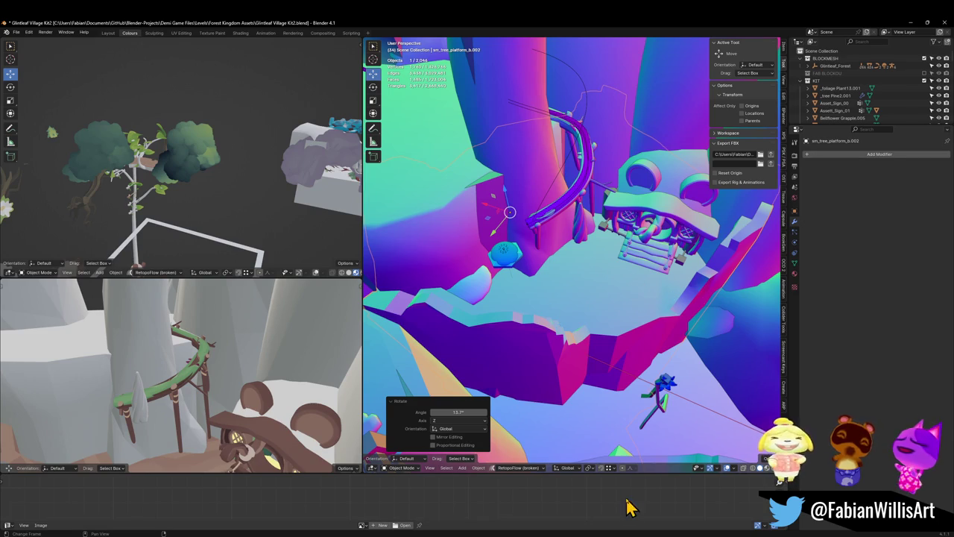
pyautogui.moveTo(593, 534)
pyautogui.click(592, 509)
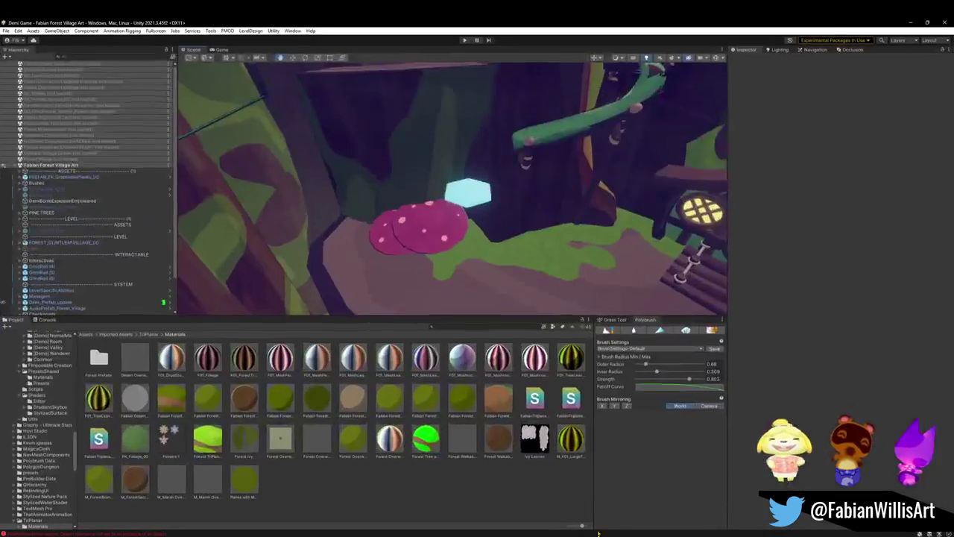
# Fly the Scene camera past the willow, bridge and sunlit path toward the tree-trunk doorway
pyautogui.moveTo(392, 239)
pyautogui.mouseDown()
pyautogui.moveTo(418, 243)
pyautogui.moveTo(390, 234)
pyautogui.moveTo(383, 199)
pyautogui.moveTo(417, 200)
pyautogui.moveTo(541, 247)
pyautogui.moveTo(406, 200)
pyautogui.moveTo(477, 213)
pyautogui.mouseUp()
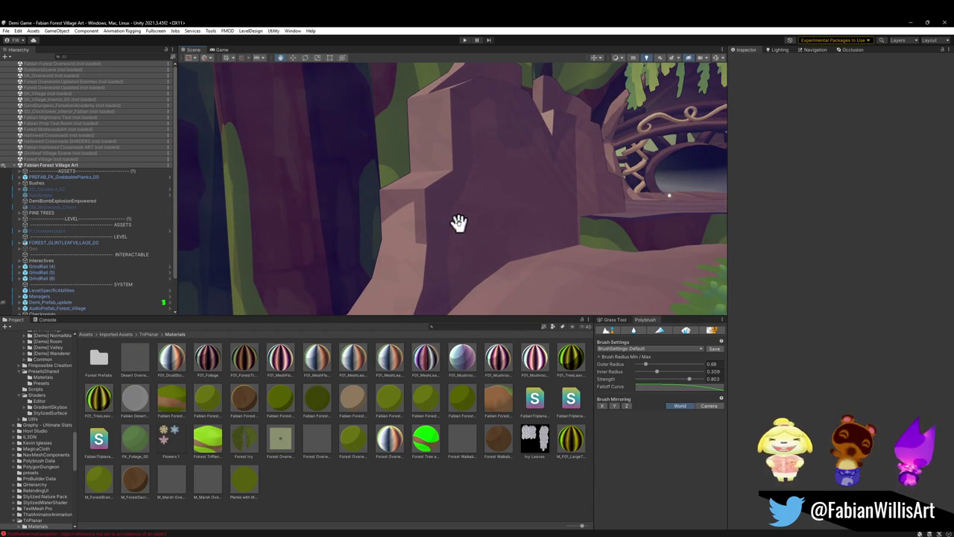
pyautogui.moveTo(443, 228)
pyautogui.mouseDown()
pyautogui.moveTo(335, 216)
pyautogui.moveTo(328, 234)
pyautogui.moveTo(386, 259)
pyautogui.moveTo(436, 251)
pyautogui.moveTo(474, 218)
pyautogui.mouseUp()
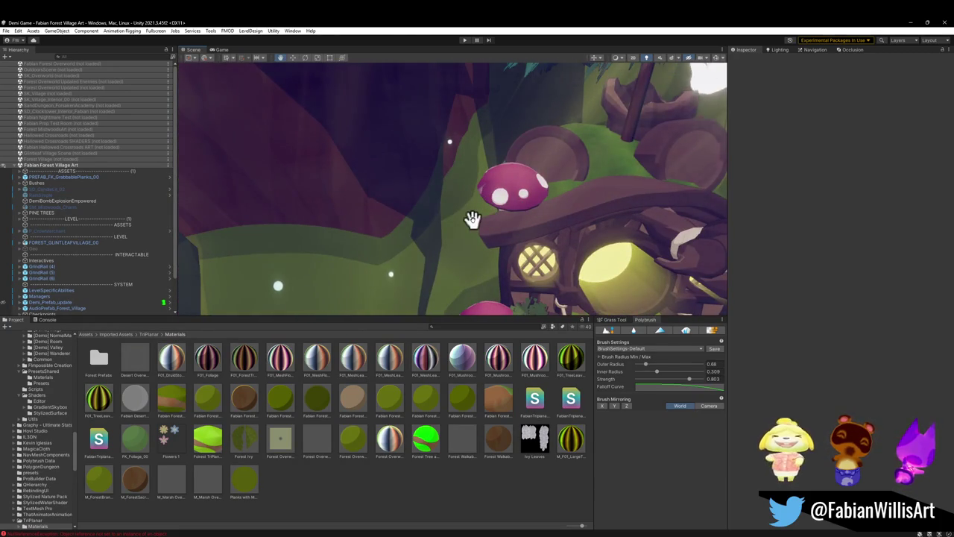
pyautogui.moveTo(460, 220)
pyautogui.mouseDown()
pyautogui.moveTo(592, 213)
pyautogui.moveTo(579, 178)
pyautogui.moveTo(485, 207)
pyautogui.mouseUp()
# Select Forest_TreePlatform_00.005 and frame it in the Scene view
pyautogui.click(425, 280)
pyautogui.click(464, 281)
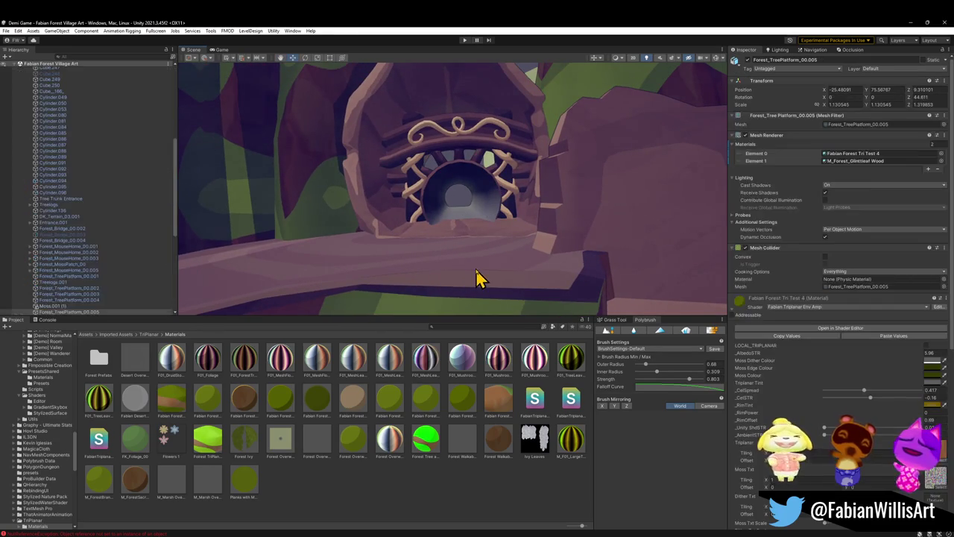
pyautogui.click(457, 285)
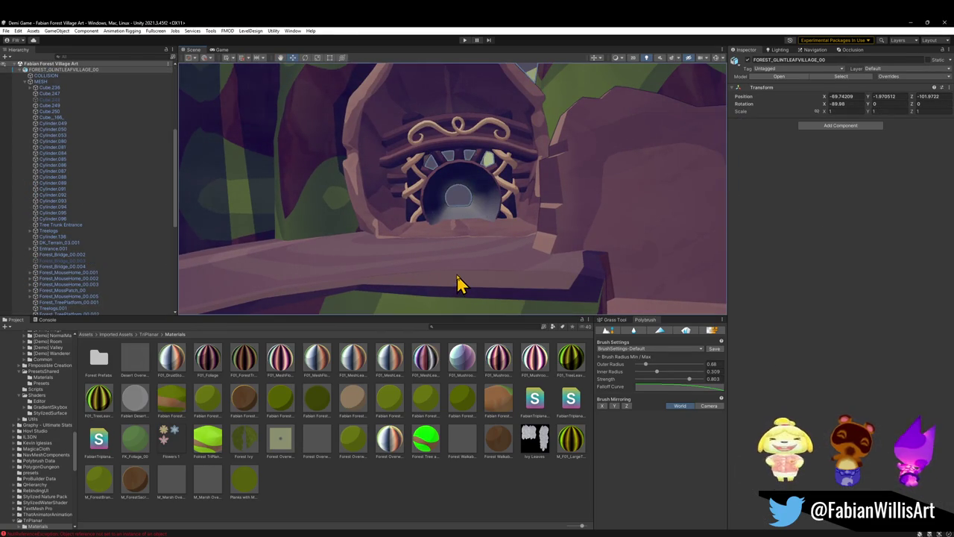
pyautogui.click(463, 279)
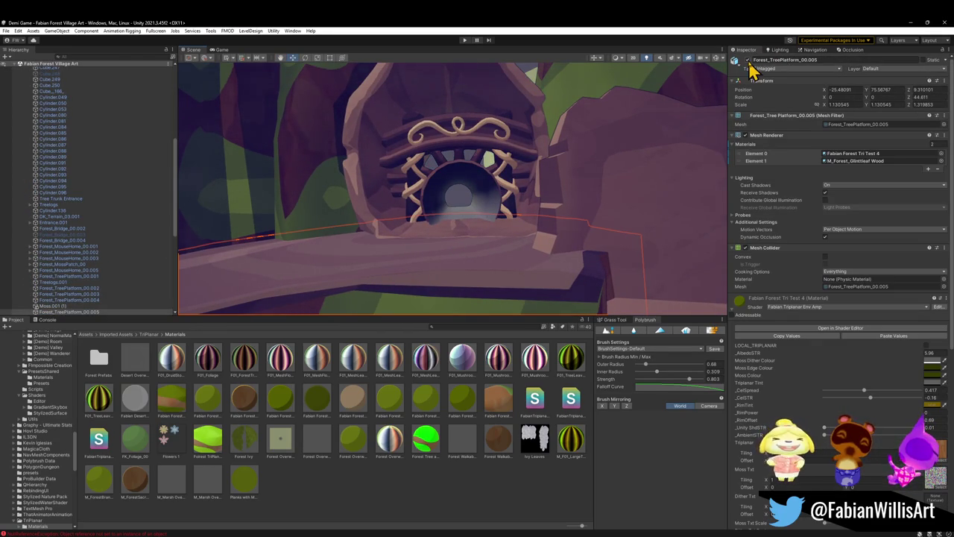
pyautogui.press('f')
pyautogui.moveTo(439, 211); pyautogui.dragTo(517, 226)
# Select the Dng2_Doorway_1.005 frame inside Tree Trunk Entrance.001 and deactivate it
pyautogui.click(515, 227)
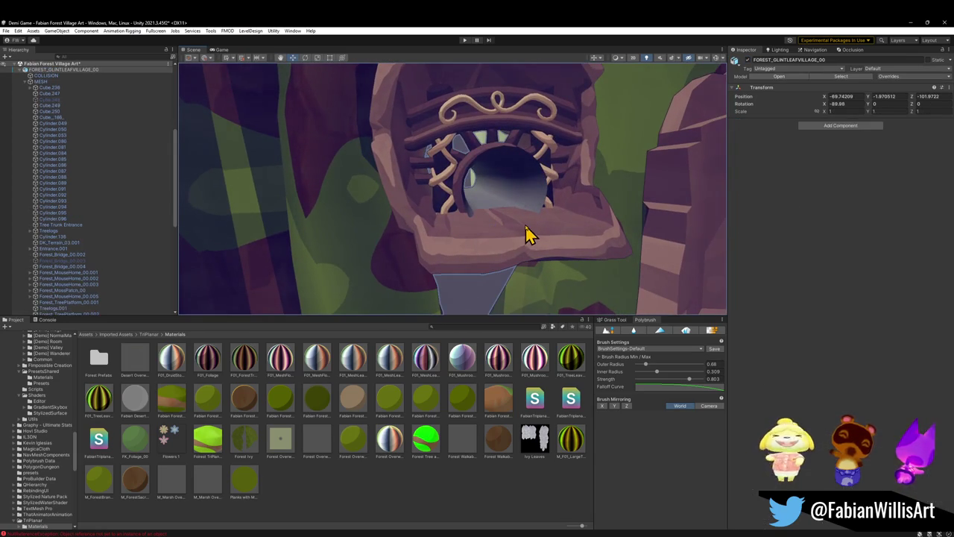
pyautogui.click(504, 240)
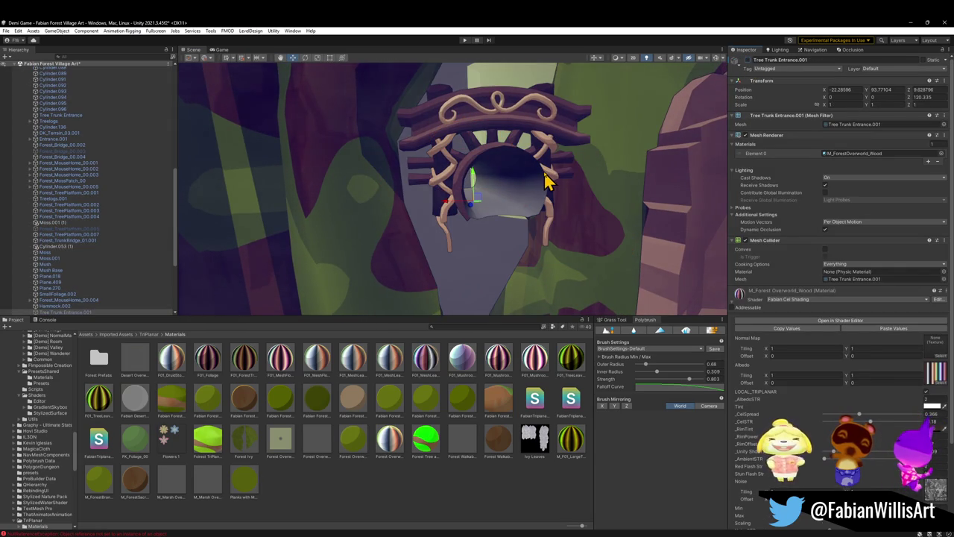
pyautogui.click(531, 194)
pyautogui.click(537, 185)
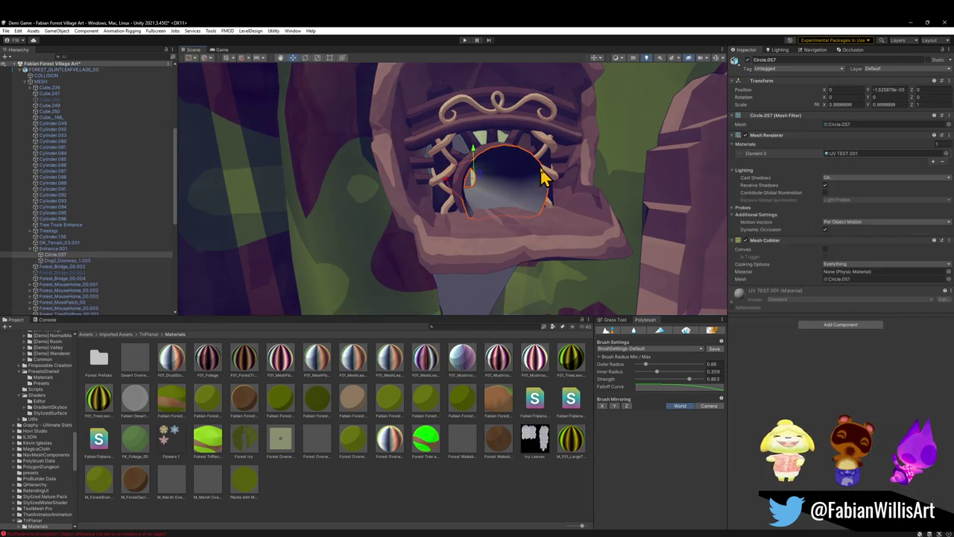
pyautogui.click(546, 153)
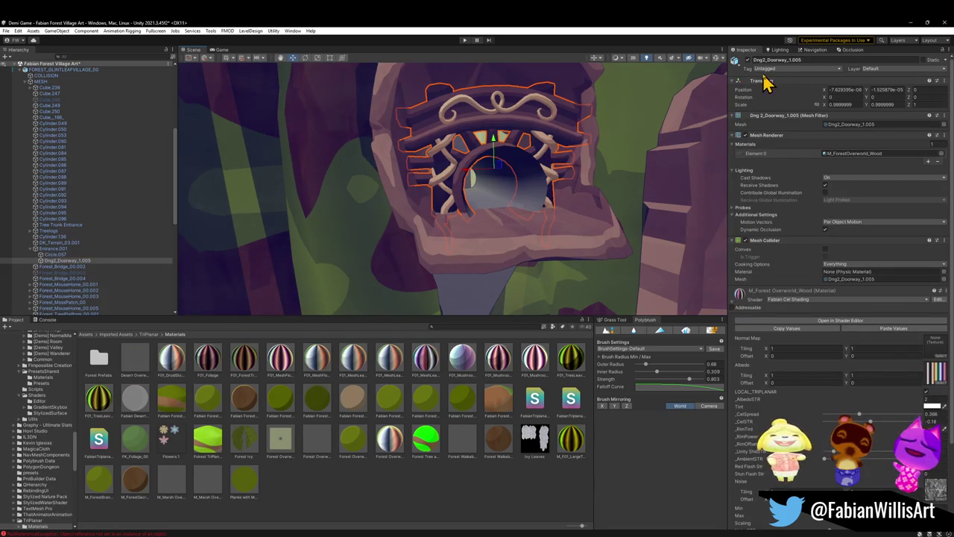
pyautogui.click(749, 60)
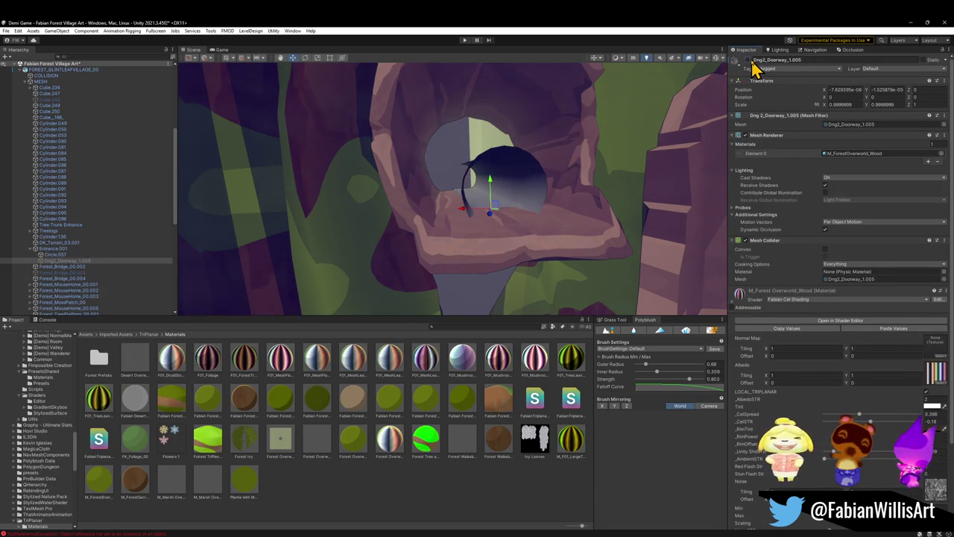
# Deactivate the Circle.057 disc in the doorway and clear the selection
pyautogui.click(532, 171)
pyautogui.click(532, 171)
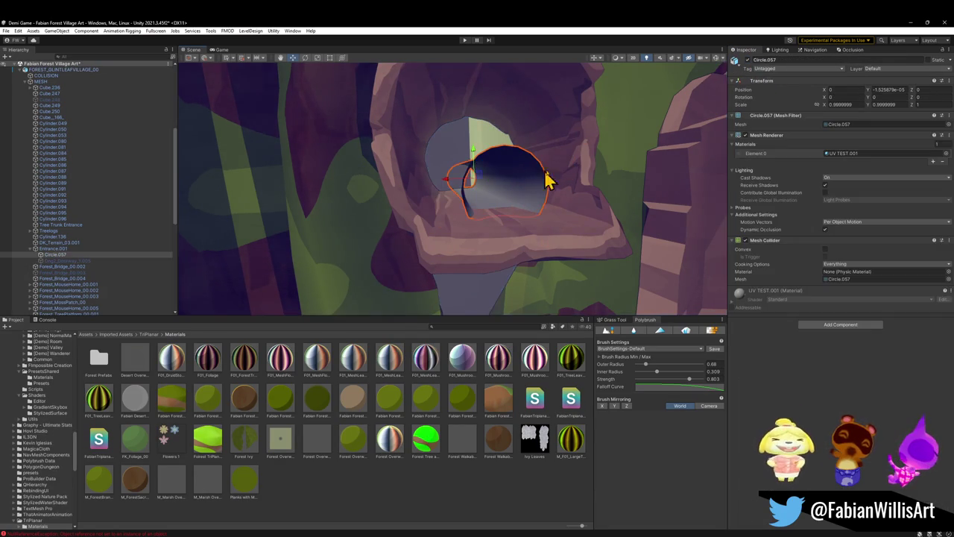
pyautogui.click(746, 60)
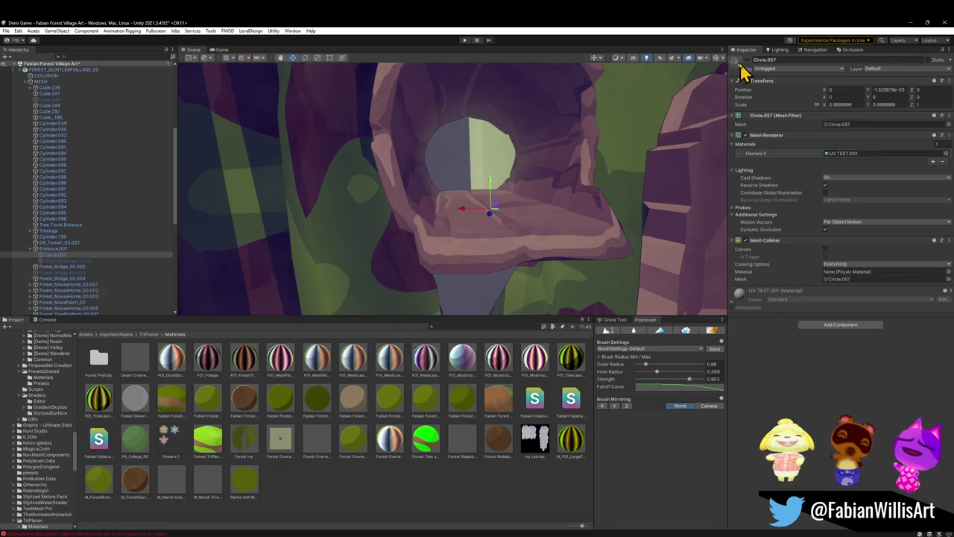
pyautogui.click(409, 479)
pyautogui.moveTo(503, 290)
pyautogui.mouseDown()
pyautogui.moveTo(507, 252)
pyautogui.moveTo(513, 286)
pyautogui.mouseUp()
# Select Tree Trunk Entrance.001 and drag it upward and sideways to its new spot
pyautogui.click(497, 275)
pyautogui.click(490, 289)
pyautogui.moveTo(473, 234)
pyautogui.mouseDown()
pyautogui.moveTo(450, 204)
pyautogui.moveTo(455, 166)
pyautogui.mouseUp()
pyautogui.moveTo(452, 129); pyautogui.dragTo(439, 100)
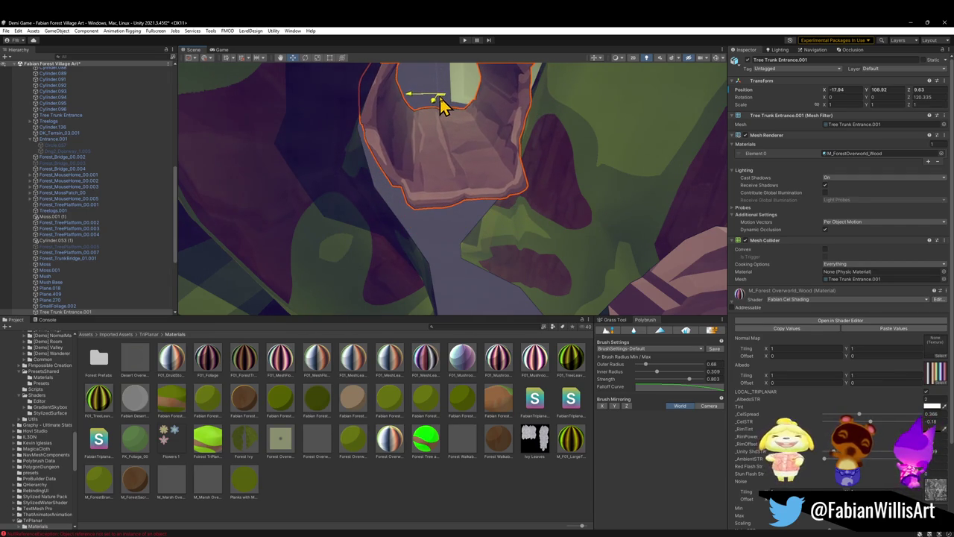
pyautogui.click(405, 454)
pyautogui.moveTo(439, 224)
pyautogui.mouseDown()
pyautogui.moveTo(456, 189)
pyautogui.moveTo(497, 153)
pyautogui.moveTo(560, 162)
pyautogui.moveTo(550, 149)
pyautogui.moveTo(550, 161)
pyautogui.mouseUp()
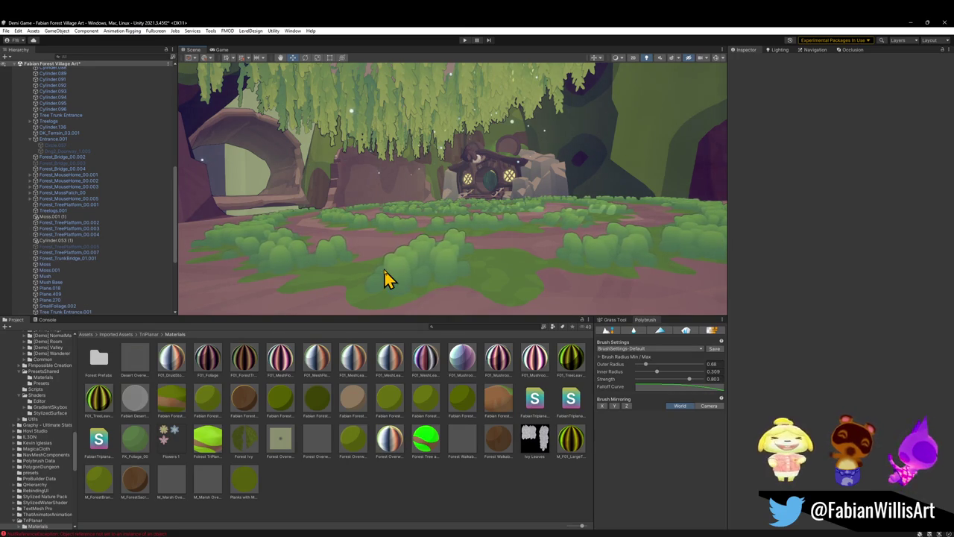
pyautogui.moveTo(386, 235)
pyautogui.mouseDown()
pyautogui.moveTo(468, 230)
pyautogui.moveTo(364, 215)
pyautogui.moveTo(334, 226)
pyautogui.moveTo(434, 205)
pyautogui.moveTo(435, 217)
pyautogui.moveTo(500, 222)
pyautogui.moveTo(447, 226)
pyautogui.moveTo(468, 239)
pyautogui.moveTo(543, 260)
pyautogui.moveTo(691, 255)
pyautogui.moveTo(551, 226)
pyautogui.moveTo(431, 176)
pyautogui.moveTo(405, 187)
pyautogui.moveTo(365, 173)
pyautogui.moveTo(624, 207)
pyautogui.moveTo(474, 188)
pyautogui.moveTo(479, 200)
pyautogui.mouseUp()
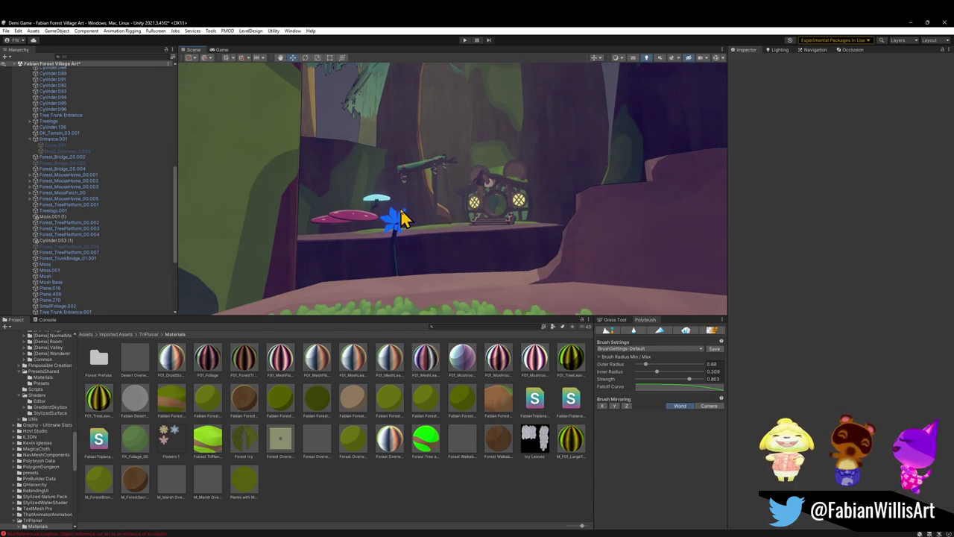
pyautogui.moveTo(449, 206)
pyautogui.mouseDown()
pyautogui.moveTo(420, 189)
pyautogui.moveTo(427, 198)
pyautogui.moveTo(313, 207)
pyautogui.moveTo(392, 235)
pyautogui.moveTo(363, 254)
pyautogui.moveTo(395, 241)
pyautogui.moveTo(420, 252)
pyautogui.mouseUp()
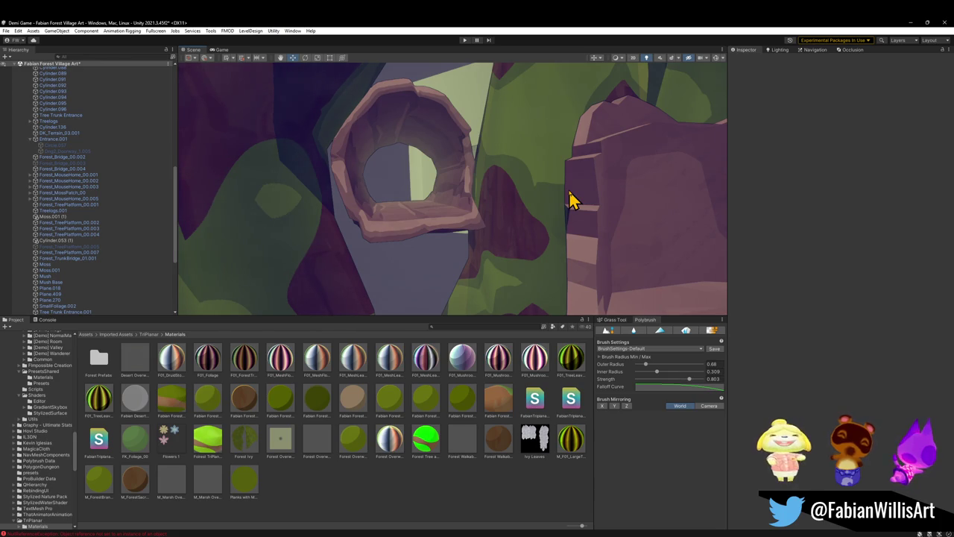
pyautogui.moveTo(570, 199)
pyautogui.mouseDown()
pyautogui.moveTo(426, 187)
pyautogui.moveTo(301, 211)
pyautogui.moveTo(362, 211)
pyautogui.moveTo(537, 184)
pyautogui.moveTo(485, 208)
pyautogui.mouseUp()
# Select the trunk bridge arch, Forest_TrunkBridge_01.001, to show its wood material
pyautogui.click(485, 210)
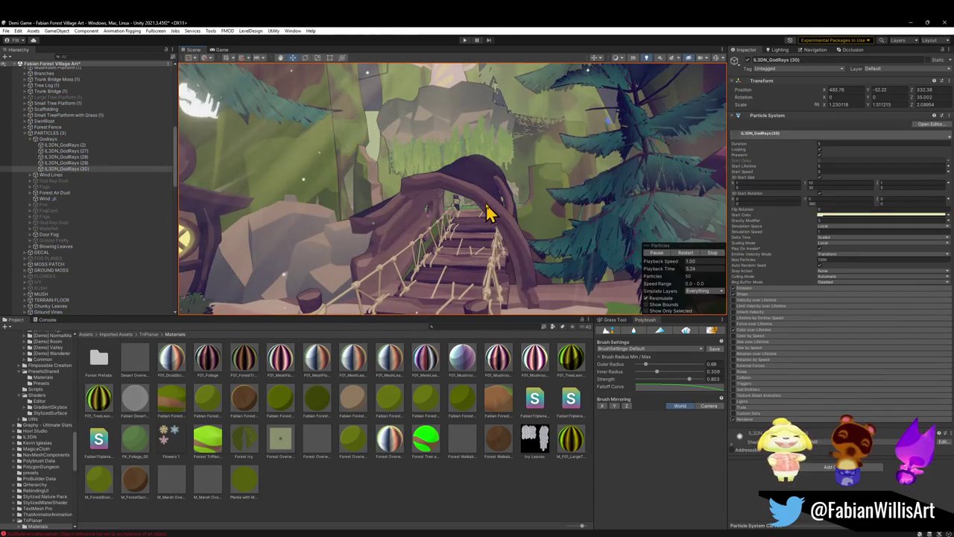
pyautogui.click(486, 212)
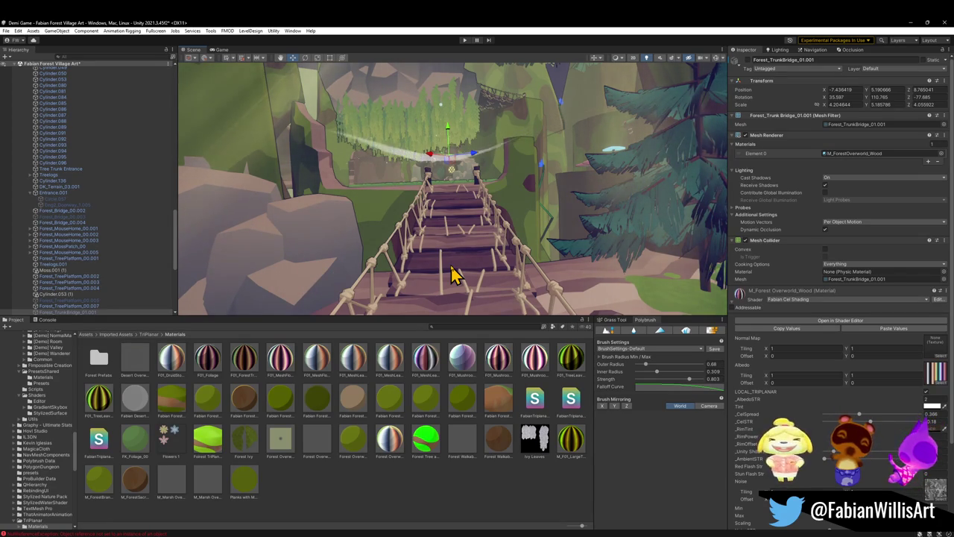
pyautogui.moveTo(433, 202)
pyautogui.mouseDown()
pyautogui.moveTo(400, 209)
pyautogui.moveTo(368, 184)
pyautogui.moveTo(256, 175)
pyautogui.moveTo(495, 184)
pyautogui.moveTo(479, 204)
pyautogui.moveTo(622, 216)
pyautogui.moveTo(564, 213)
pyautogui.moveTo(550, 205)
pyautogui.moveTo(588, 205)
pyautogui.moveTo(484, 170)
pyautogui.moveTo(472, 198)
pyautogui.moveTo(513, 207)
pyautogui.moveTo(454, 192)
pyautogui.moveTo(690, 183)
pyautogui.moveTo(575, 186)
pyautogui.moveTo(407, 211)
pyautogui.moveTo(347, 200)
pyautogui.moveTo(330, 217)
pyautogui.moveTo(373, 217)
pyautogui.moveTo(449, 246)
pyautogui.moveTo(454, 258)
pyautogui.mouseUp()
pyautogui.moveTo(249, 405)
pyautogui.mouseDown()
pyautogui.moveTo(554, 196)
pyautogui.moveTo(532, 183)
pyautogui.moveTo(539, 199)
pyautogui.moveTo(528, 202)
pyautogui.moveTo(545, 180)
pyautogui.moveTo(582, 175)
pyautogui.moveTo(587, 125)
pyautogui.moveTo(404, 160)
pyautogui.moveTo(368, 213)
pyautogui.mouseUp()
pyautogui.moveTo(192, 449)
pyautogui.mouseDown()
pyautogui.moveTo(280, 238)
pyautogui.moveTo(283, 205)
pyautogui.mouseUp()
pyautogui.moveTo(269, 253)
pyautogui.mouseDown()
pyautogui.moveTo(273, 270)
pyautogui.moveTo(275, 262)
pyautogui.moveTo(398, 258)
pyautogui.moveTo(377, 291)
pyautogui.moveTo(558, 243)
pyautogui.moveTo(599, 207)
pyautogui.moveTo(586, 263)
pyautogui.moveTo(597, 265)
pyautogui.mouseUp()
pyautogui.press('w')
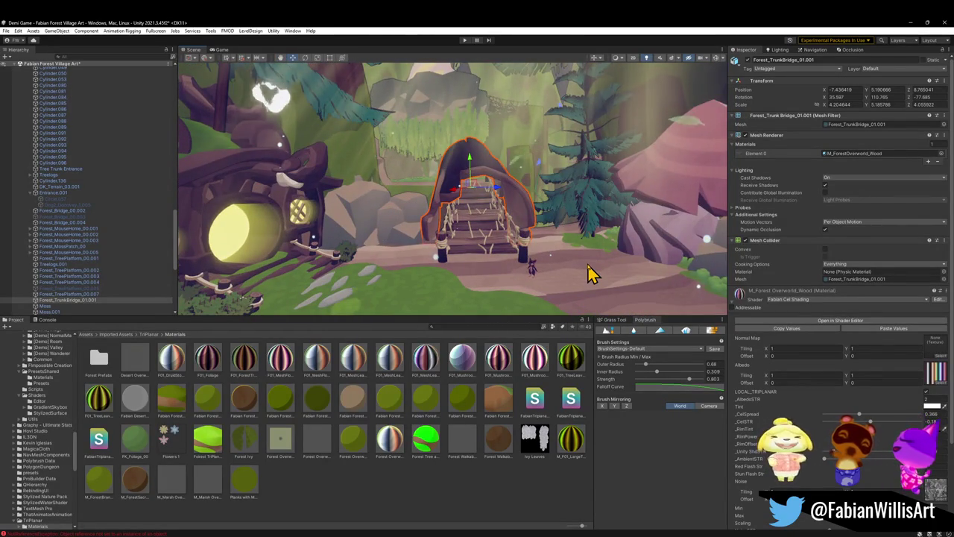
pyautogui.press('q')
pyautogui.moveTo(558, 245)
pyautogui.mouseDown()
pyautogui.moveTo(494, 245)
pyautogui.moveTo(423, 292)
pyautogui.moveTo(507, 223)
pyautogui.moveTo(418, 259)
pyautogui.mouseUp()
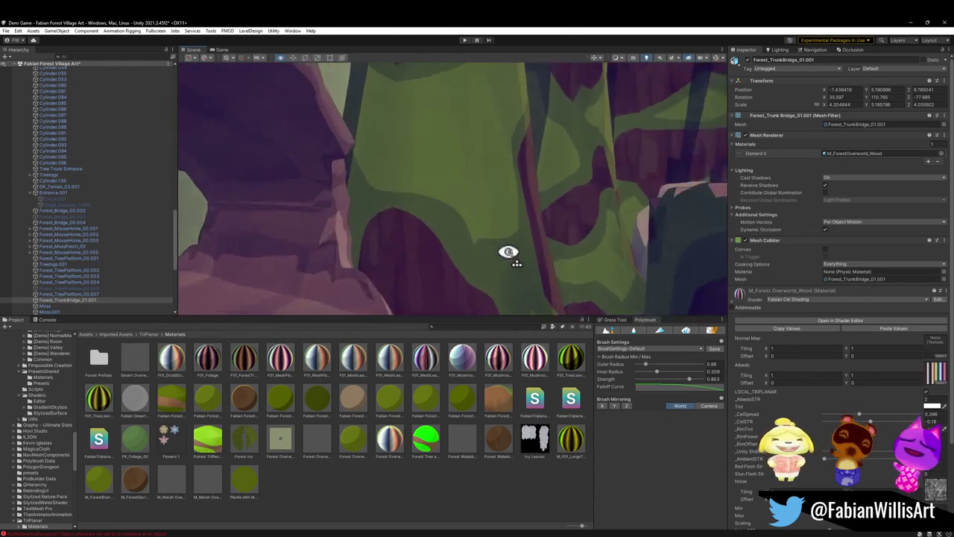
pyautogui.moveTo(529, 177); pyautogui.dragTo(488, 149)
pyautogui.moveTo(449, 191)
pyautogui.mouseDown()
pyautogui.moveTo(489, 175)
pyautogui.moveTo(492, 161)
pyautogui.moveTo(500, 196)
pyautogui.moveTo(544, 239)
pyautogui.moveTo(494, 198)
pyautogui.moveTo(560, 254)
pyautogui.moveTo(611, 253)
pyautogui.moveTo(565, 231)
pyautogui.mouseUp()
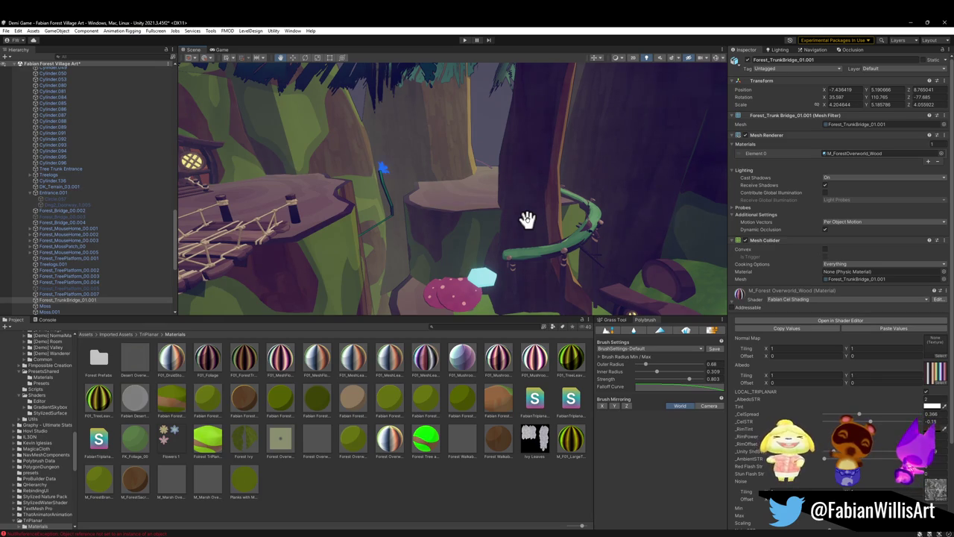
# Change the wood material's _CelSTR from 0.18 to -0.18
pyautogui.write('-')
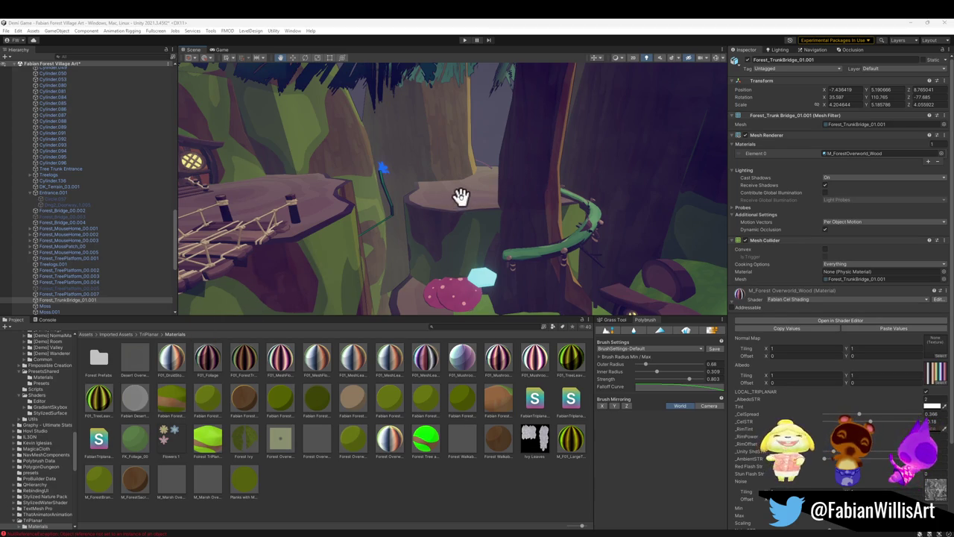
# Duplicate the ledge moss patch as Forest_MossPatch_04 (20), rotate it, and move it onto the upper ledge
pyautogui.moveTo(480, 206)
pyautogui.mouseDown()
pyautogui.moveTo(495, 258)
pyautogui.moveTo(440, 127)
pyautogui.moveTo(451, 125)
pyautogui.moveTo(451, 141)
pyautogui.moveTo(494, 149)
pyautogui.moveTo(480, 184)
pyautogui.moveTo(540, 201)
pyautogui.mouseUp()
pyautogui.press('w')
pyautogui.click(500, 255)
pyautogui.hotkey('ctrl', 'd')
pyautogui.press('f')
pyautogui.press('e')
pyautogui.press('w')
pyautogui.moveTo(453, 181)
pyautogui.mouseDown()
pyautogui.moveTo(482, 127)
pyautogui.moveTo(469, 117)
pyautogui.moveTo(474, 83)
pyautogui.mouseUp()
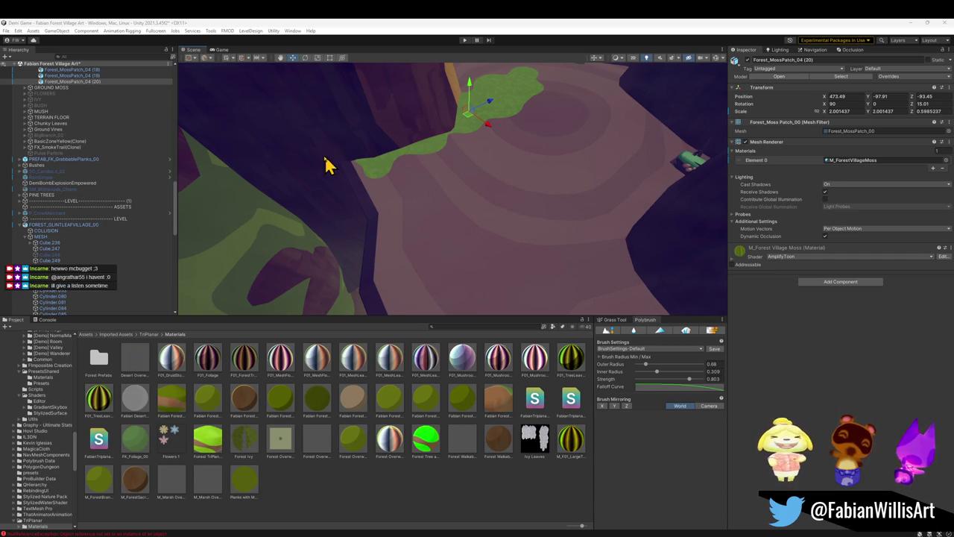
# Duplicate the moss patch twice into (21) and (22), moving and rotating each along the ledge edge
pyautogui.moveTo(398, 207)
pyautogui.mouseDown()
pyautogui.moveTo(410, 142)
pyautogui.moveTo(412, 170)
pyautogui.mouseUp()
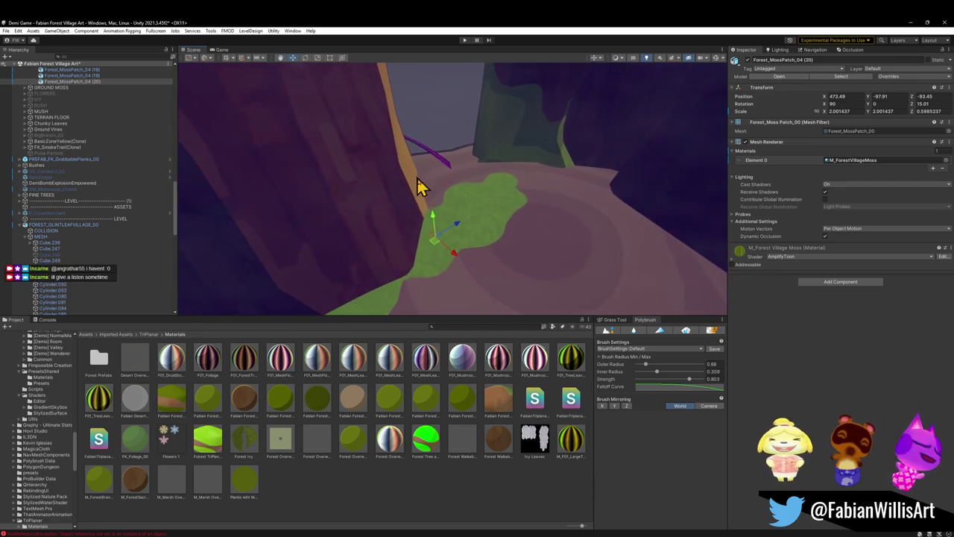
pyautogui.hotkey('ctrl', 'd')
pyautogui.moveTo(437, 249)
pyautogui.mouseDown()
pyautogui.moveTo(499, 169)
pyautogui.moveTo(479, 181)
pyautogui.moveTo(511, 187)
pyautogui.moveTo(440, 187)
pyautogui.moveTo(520, 154)
pyautogui.moveTo(517, 187)
pyautogui.moveTo(569, 187)
pyautogui.moveTo(579, 202)
pyautogui.mouseUp()
pyautogui.press('e')
pyautogui.press('w')
pyautogui.hotkey('ctrl', 'd')
pyautogui.moveTo(482, 182)
pyautogui.mouseDown()
pyautogui.moveTo(615, 251)
pyautogui.moveTo(554, 219)
pyautogui.moveTo(575, 223)
pyautogui.moveTo(549, 206)
pyautogui.moveTo(584, 187)
pyautogui.moveTo(575, 159)
pyautogui.moveTo(487, 162)
pyautogui.moveTo(490, 179)
pyautogui.mouseUp()
pyautogui.press('e')
pyautogui.press('w')
pyautogui.click(475, 183)
# Nudge Forest_MossPatch_04 (20) up in small steps and drop the camera toward the tree trunks to check it
pyautogui.moveTo(425, 171); pyautogui.dragTo(427, 173)
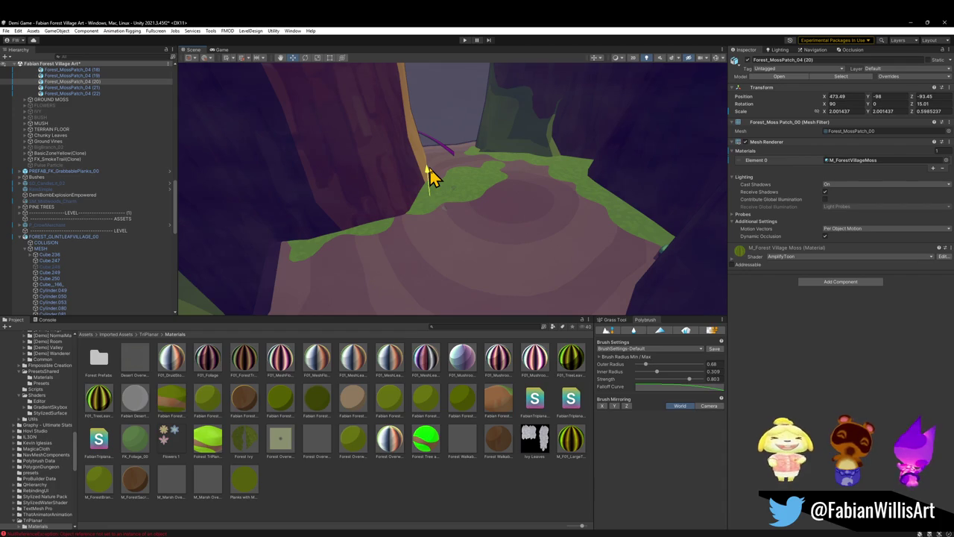
pyautogui.moveTo(427, 168); pyautogui.dragTo(428, 170)
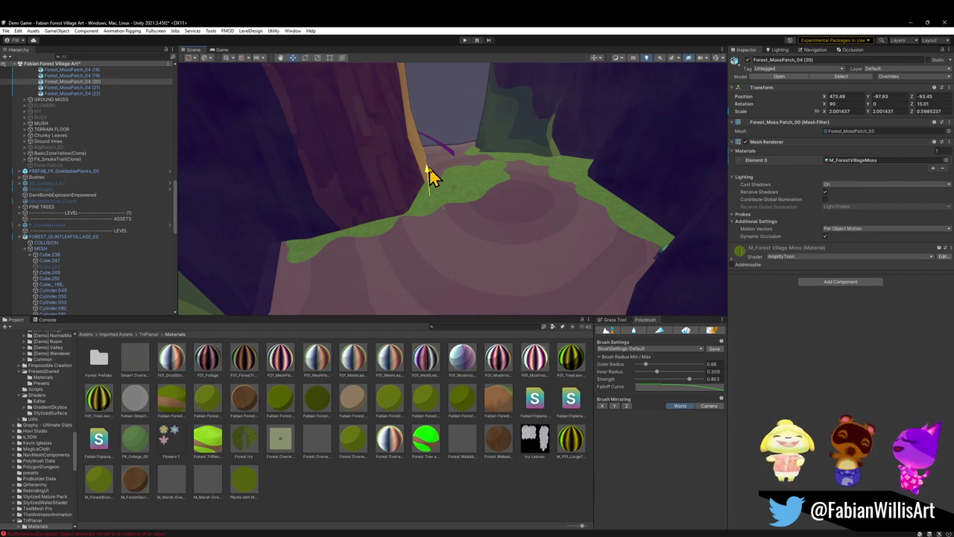
pyautogui.moveTo(427, 168); pyautogui.dragTo(427, 167)
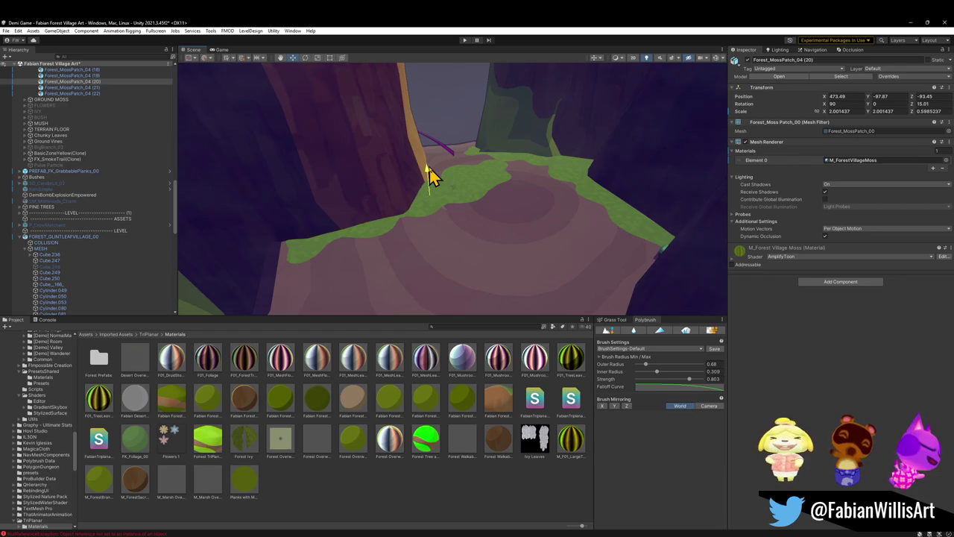
pyautogui.moveTo(428, 167); pyautogui.dragTo(428, 166)
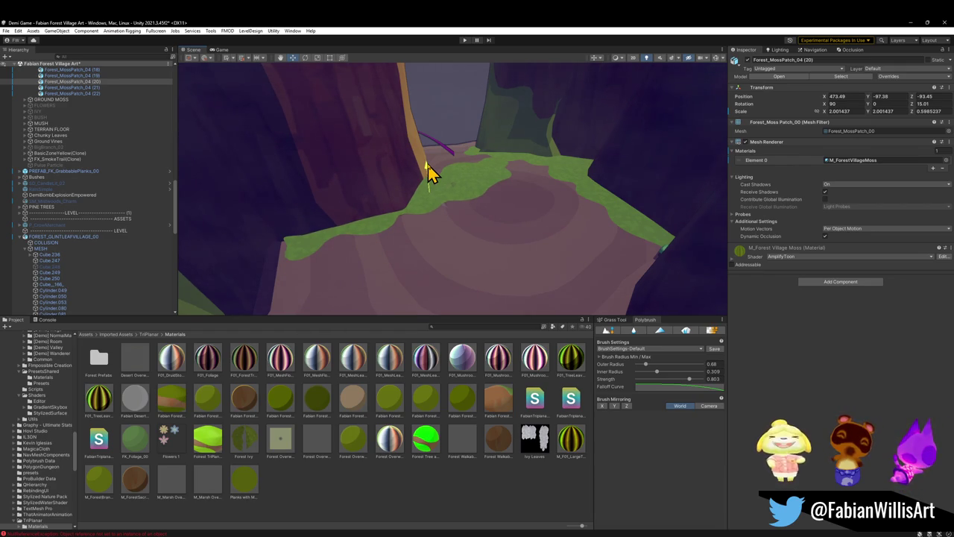
pyautogui.moveTo(430, 173); pyautogui.dragTo(427, 171)
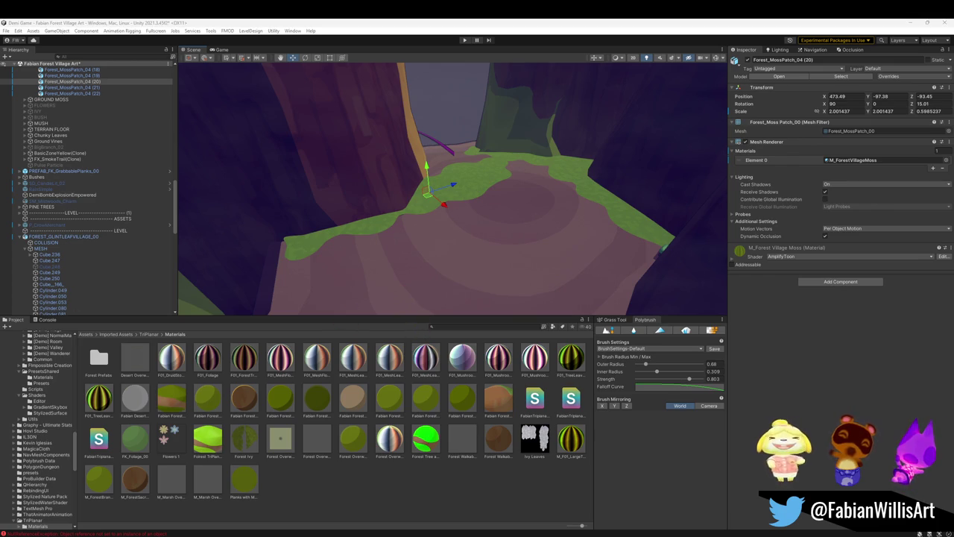
pyautogui.moveTo(394, 276)
pyautogui.mouseDown()
pyautogui.moveTo(336, 255)
pyautogui.moveTo(386, 212)
pyautogui.moveTo(395, 243)
pyautogui.mouseUp()
pyautogui.press('q')
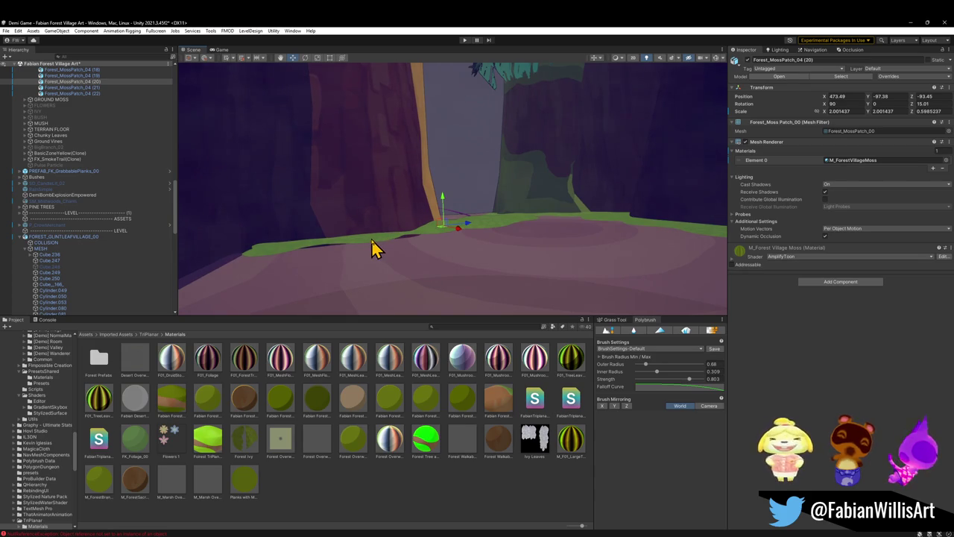
# Nudge moss patches (20) and (21) into place, then select patch (22)
pyautogui.moveTo(446, 213)
pyautogui.mouseDown()
pyautogui.moveTo(443, 203)
pyautogui.moveTo(456, 215)
pyautogui.moveTo(447, 247)
pyautogui.moveTo(511, 209)
pyautogui.mouseUp()
pyautogui.click(544, 203)
pyautogui.moveTo(568, 182); pyautogui.dragTo(570, 162)
pyautogui.click(594, 222)
pyautogui.moveTo(599, 215)
pyautogui.mouseDown()
pyautogui.moveTo(620, 190)
pyautogui.moveTo(571, 263)
pyautogui.moveTo(609, 258)
pyautogui.moveTo(539, 257)
pyautogui.moveTo(522, 215)
pyautogui.moveTo(473, 174)
pyautogui.moveTo(477, 183)
pyautogui.mouseUp()
# Duplicate it as Forest_MossPatch_04 (23), scale to about 3.06, rotate, and place it at the trunk base
pyautogui.hotkey('ctrl', 'd')
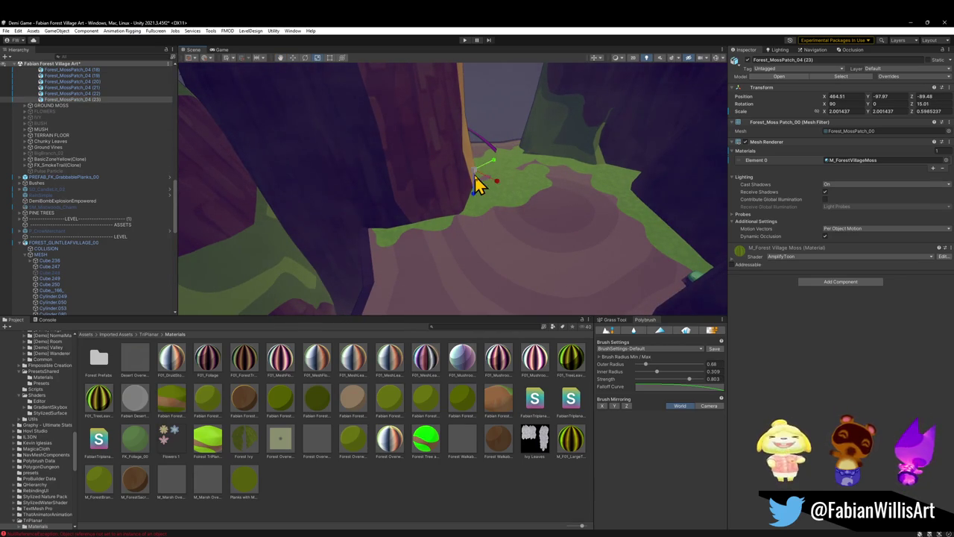
pyautogui.moveTo(482, 180)
pyautogui.mouseDown()
pyautogui.moveTo(504, 183)
pyautogui.moveTo(459, 195)
pyautogui.mouseUp()
pyautogui.press('e')
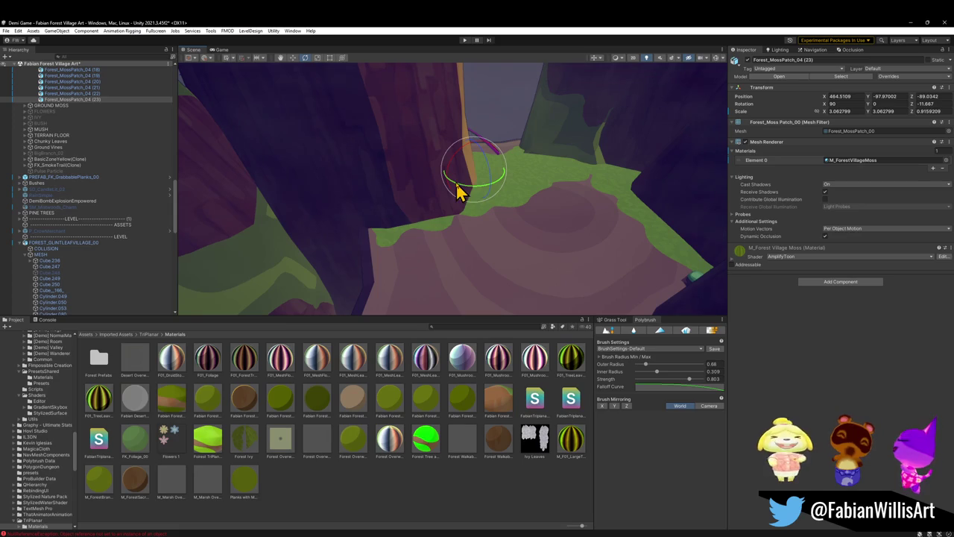
pyautogui.moveTo(537, 251)
pyautogui.mouseDown()
pyautogui.moveTo(532, 241)
pyautogui.moveTo(544, 242)
pyautogui.moveTo(528, 271)
pyautogui.moveTo(547, 241)
pyautogui.moveTo(520, 247)
pyautogui.moveTo(518, 258)
pyautogui.mouseUp()
pyautogui.press('w')
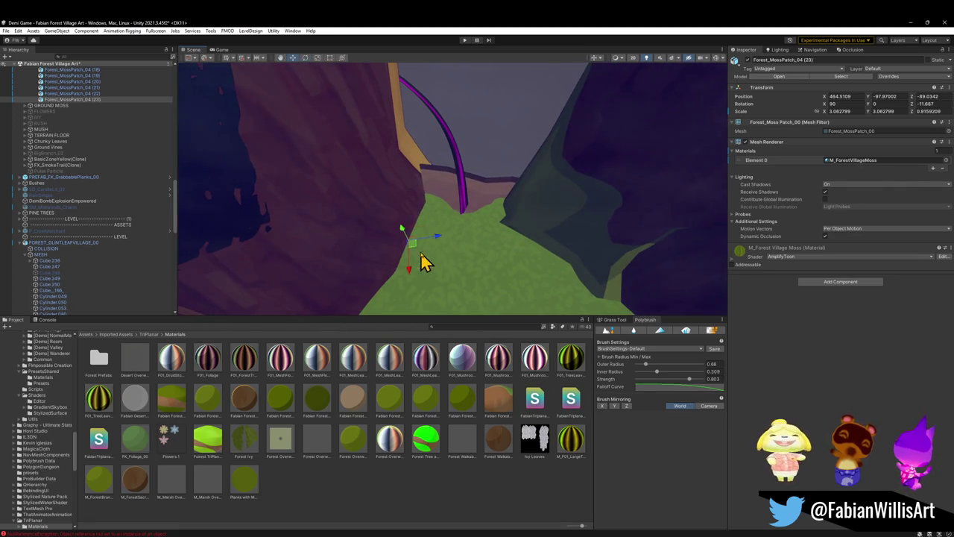
pyautogui.moveTo(414, 250)
pyautogui.mouseDown()
pyautogui.moveTo(389, 215)
pyautogui.moveTo(381, 222)
pyautogui.moveTo(396, 209)
pyautogui.moveTo(385, 210)
pyautogui.moveTo(399, 223)
pyautogui.mouseUp()
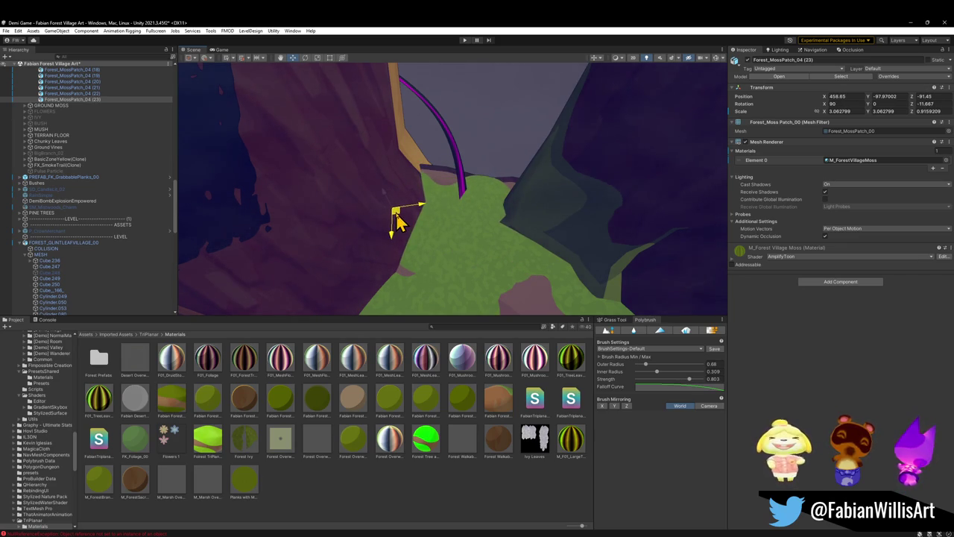
pyautogui.moveTo(470, 260)
pyautogui.mouseDown()
pyautogui.moveTo(472, 157)
pyautogui.moveTo(465, 171)
pyautogui.moveTo(507, 179)
pyautogui.moveTo(414, 183)
pyautogui.moveTo(530, 162)
pyautogui.moveTo(433, 221)
pyautogui.moveTo(334, 221)
pyautogui.moveTo(362, 184)
pyautogui.moveTo(407, 167)
pyautogui.moveTo(507, 206)
pyautogui.moveTo(489, 214)
pyautogui.mouseUp()
pyautogui.moveTo(432, 251)
pyautogui.mouseDown()
pyautogui.moveTo(409, 269)
pyautogui.moveTo(437, 256)
pyautogui.moveTo(433, 263)
pyautogui.mouseUp()
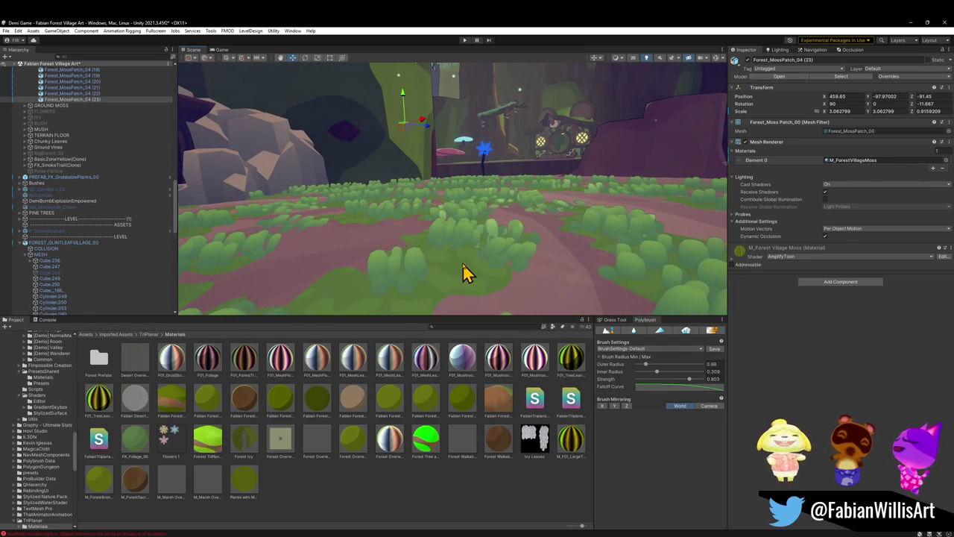
# Remove the Mesh Collider component from the Forest_MossPatch_00 moss in the clearing
pyautogui.click(463, 262)
pyautogui.moveTo(461, 274)
pyautogui.mouseDown()
pyautogui.moveTo(461, 239)
pyautogui.moveTo(465, 266)
pyautogui.mouseUp()
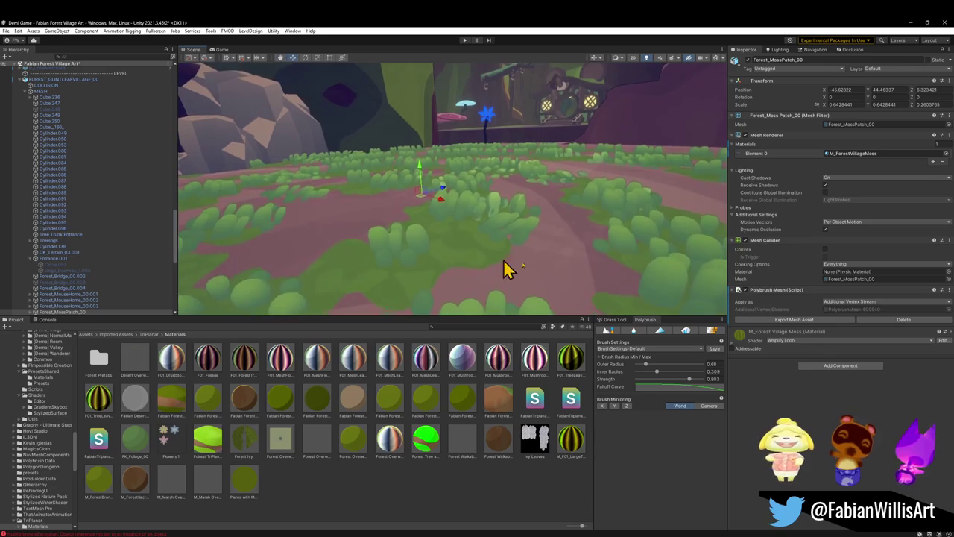
pyautogui.rightClick(757, 240)
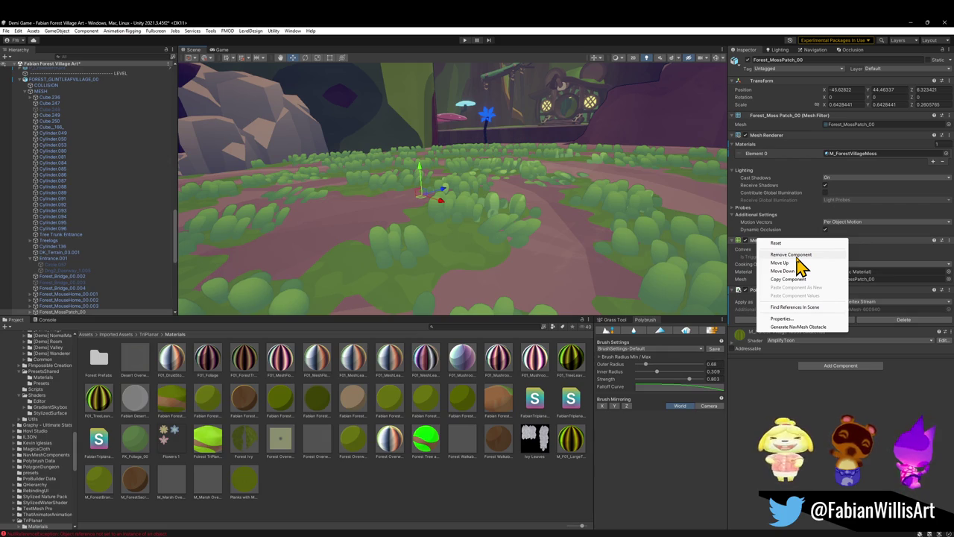
pyautogui.click(791, 255)
pyautogui.moveTo(581, 236)
pyautogui.mouseDown()
pyautogui.moveTo(556, 261)
pyautogui.moveTo(564, 215)
pyautogui.moveTo(530, 228)
pyautogui.moveTo(443, 231)
pyautogui.moveTo(454, 245)
pyautogui.moveTo(426, 228)
pyautogui.moveTo(532, 245)
pyautogui.moveTo(574, 237)
pyautogui.moveTo(525, 227)
pyautogui.mouseUp()
pyautogui.moveTo(530, 227)
pyautogui.mouseDown()
pyautogui.moveTo(326, 192)
pyautogui.moveTo(437, 228)
pyautogui.moveTo(377, 234)
pyautogui.moveTo(383, 253)
pyautogui.mouseUp()
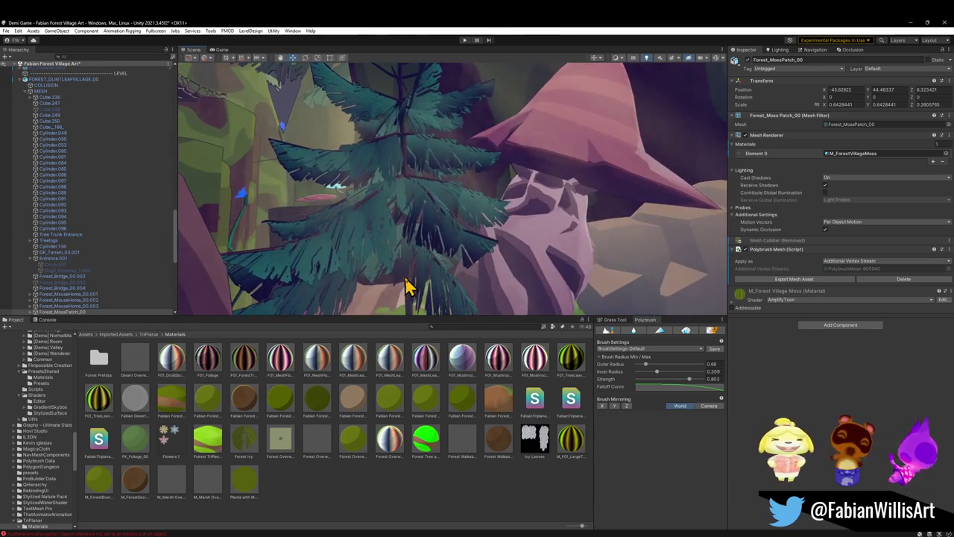
# Move pine tree OneMesh (5) beside the rocky wall, to -85.11, 1.52, -21.74
pyautogui.click(431, 299)
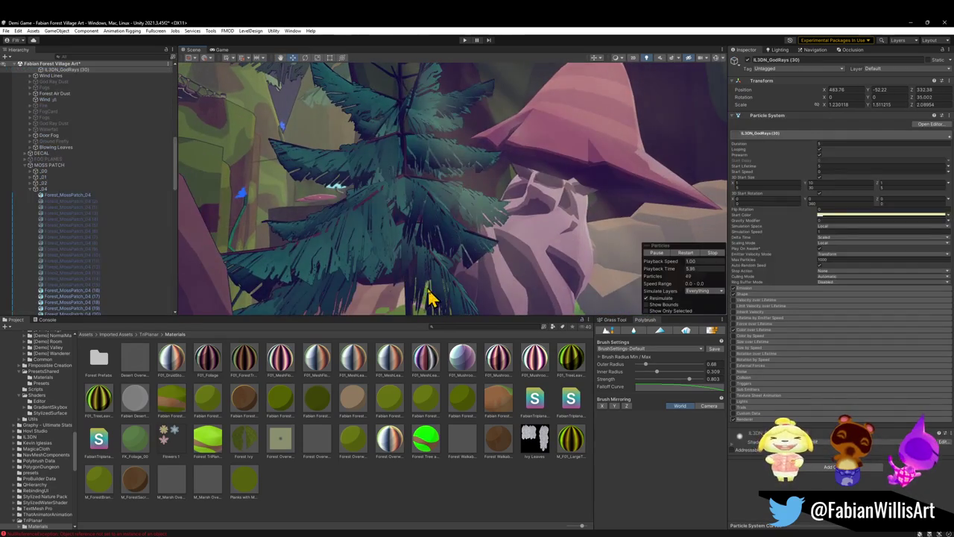
pyautogui.click(402, 205)
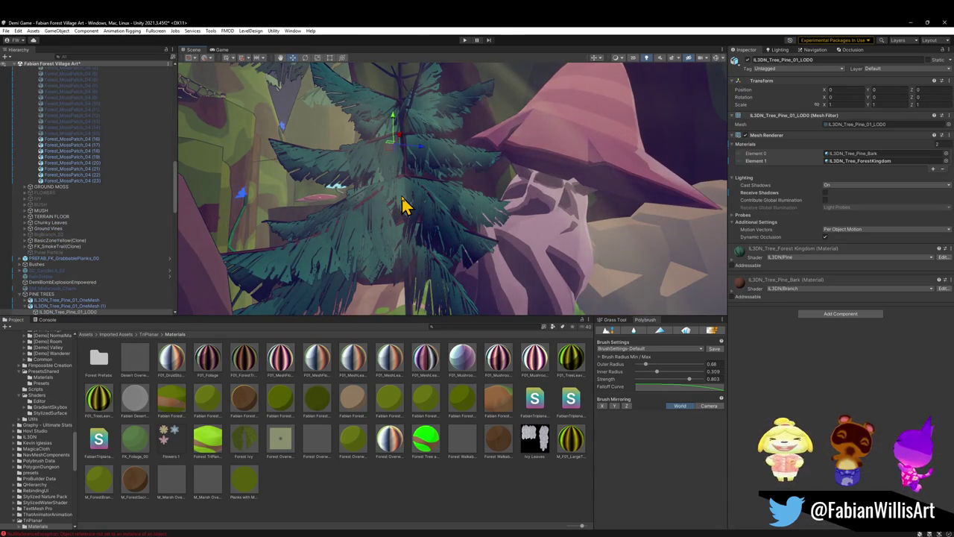
pyautogui.click(76, 307)
pyautogui.moveTo(358, 239)
pyautogui.mouseDown()
pyautogui.moveTo(379, 244)
pyautogui.moveTo(307, 234)
pyautogui.moveTo(351, 273)
pyautogui.moveTo(450, 272)
pyautogui.moveTo(447, 249)
pyautogui.moveTo(545, 264)
pyautogui.mouseUp()
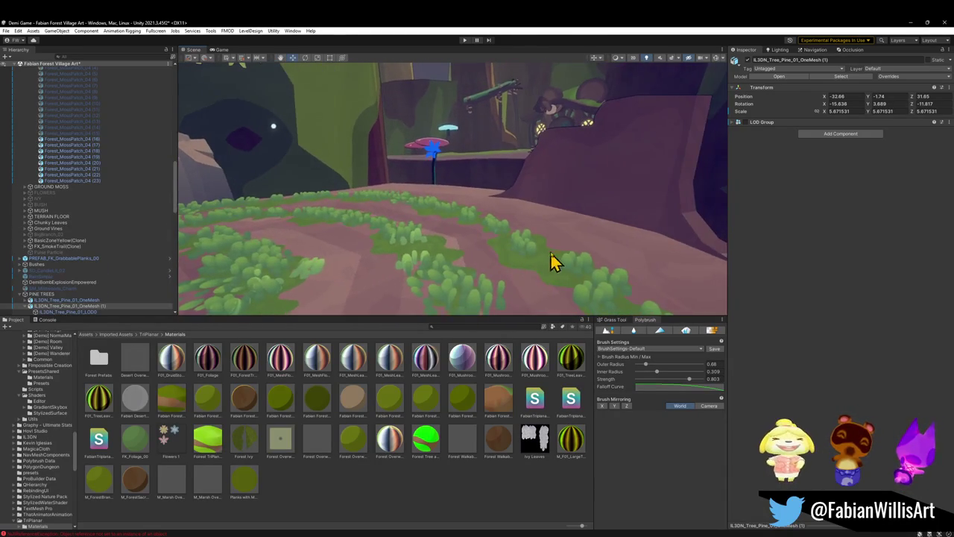
pyautogui.click(500, 198)
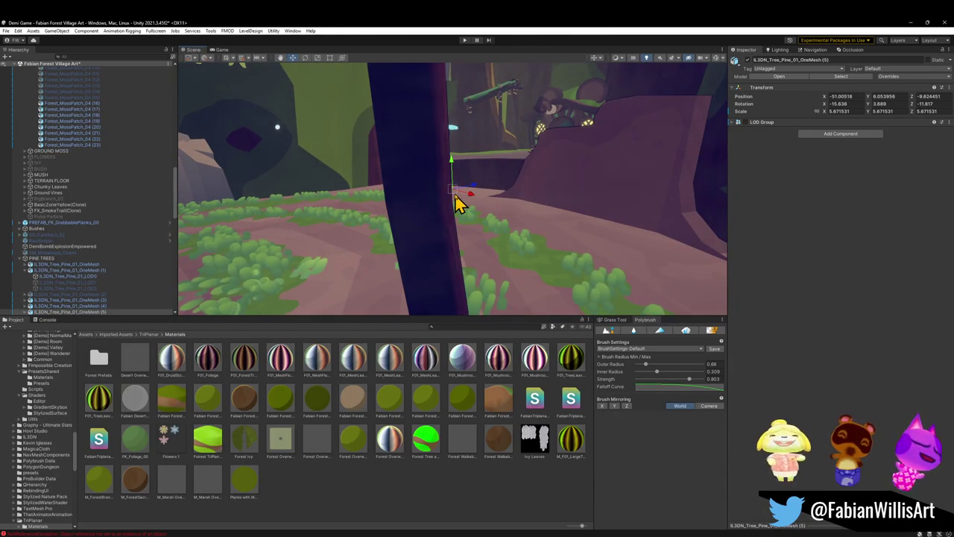
pyautogui.moveTo(454, 192); pyautogui.dragTo(599, 225)
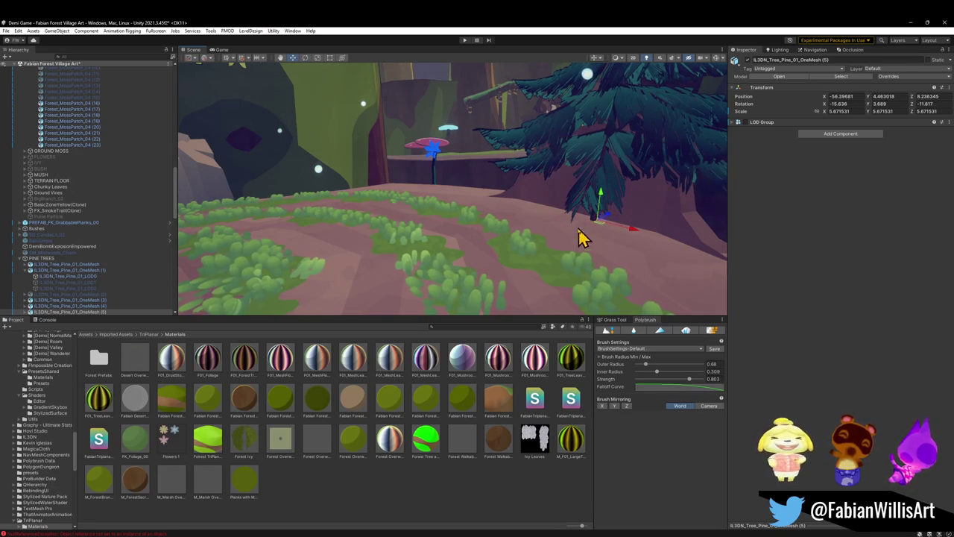
pyautogui.moveTo(602, 200)
pyautogui.mouseDown()
pyautogui.moveTo(586, 202)
pyautogui.moveTo(624, 202)
pyautogui.moveTo(530, 198)
pyautogui.moveTo(517, 211)
pyautogui.moveTo(570, 205)
pyautogui.moveTo(521, 210)
pyautogui.moveTo(531, 214)
pyautogui.moveTo(330, 179)
pyautogui.moveTo(315, 174)
pyautogui.moveTo(349, 170)
pyautogui.moveTo(317, 144)
pyautogui.moveTo(330, 196)
pyautogui.moveTo(379, 254)
pyautogui.moveTo(388, 285)
pyautogui.mouseUp()
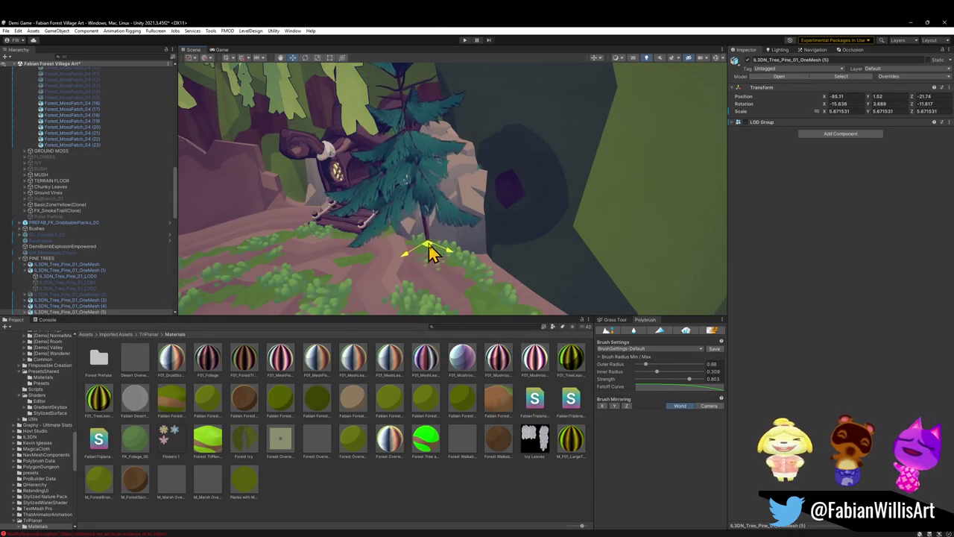
# Move pine tree OneMesh (5) onto the ledge behind the round-windowed house, at -89.13, 19.31, 45.27
pyautogui.moveTo(446, 277)
pyautogui.mouseDown()
pyautogui.moveTo(458, 263)
pyautogui.moveTo(447, 287)
pyautogui.mouseUp()
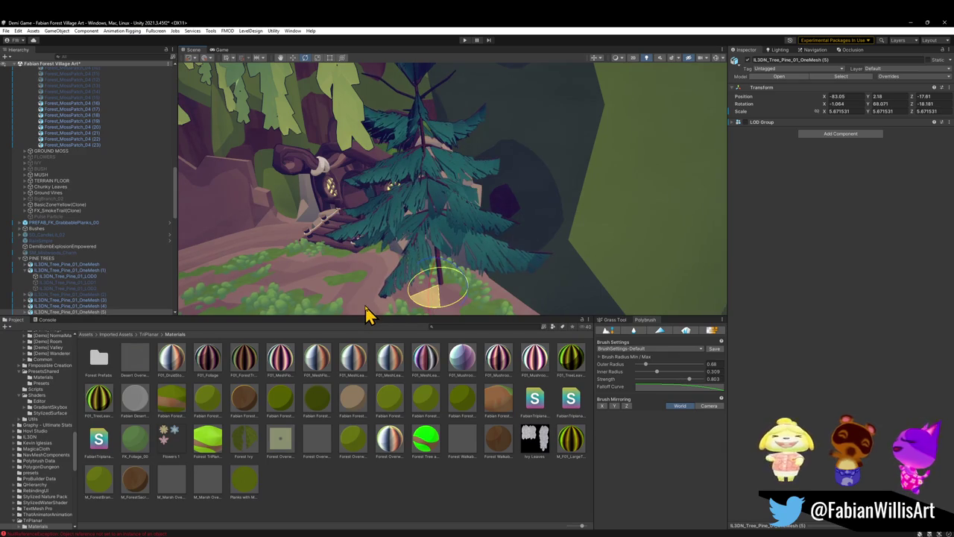
pyautogui.moveTo(389, 288)
pyautogui.mouseDown()
pyautogui.moveTo(428, 256)
pyautogui.moveTo(405, 256)
pyautogui.moveTo(409, 266)
pyautogui.moveTo(395, 247)
pyautogui.moveTo(484, 230)
pyautogui.moveTo(480, 216)
pyautogui.mouseUp()
pyautogui.press('w')
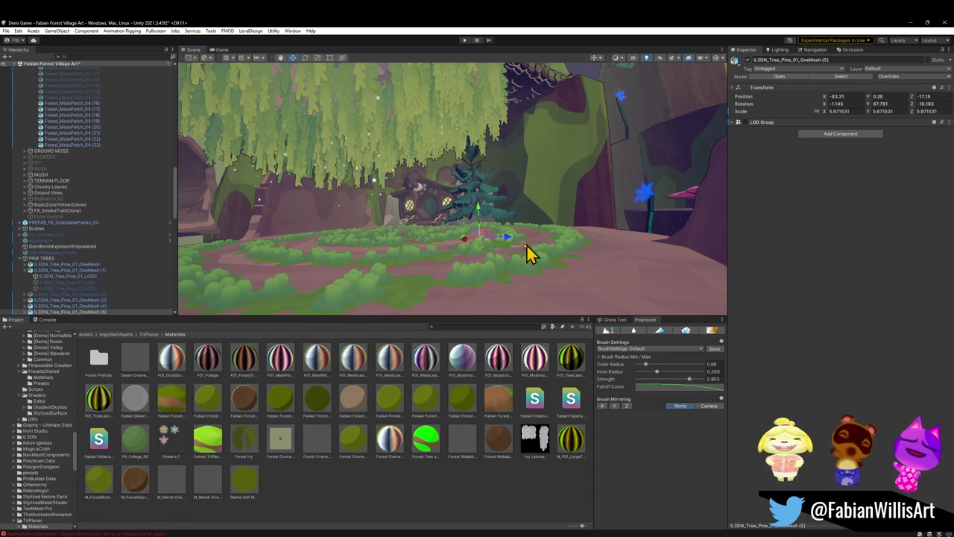
pyautogui.moveTo(497, 277)
pyautogui.mouseDown()
pyautogui.moveTo(428, 245)
pyautogui.moveTo(410, 251)
pyautogui.moveTo(409, 266)
pyautogui.moveTo(418, 286)
pyautogui.moveTo(425, 266)
pyautogui.moveTo(488, 245)
pyautogui.moveTo(413, 266)
pyautogui.moveTo(340, 260)
pyautogui.moveTo(507, 256)
pyautogui.moveTo(514, 240)
pyautogui.moveTo(502, 249)
pyautogui.mouseUp()
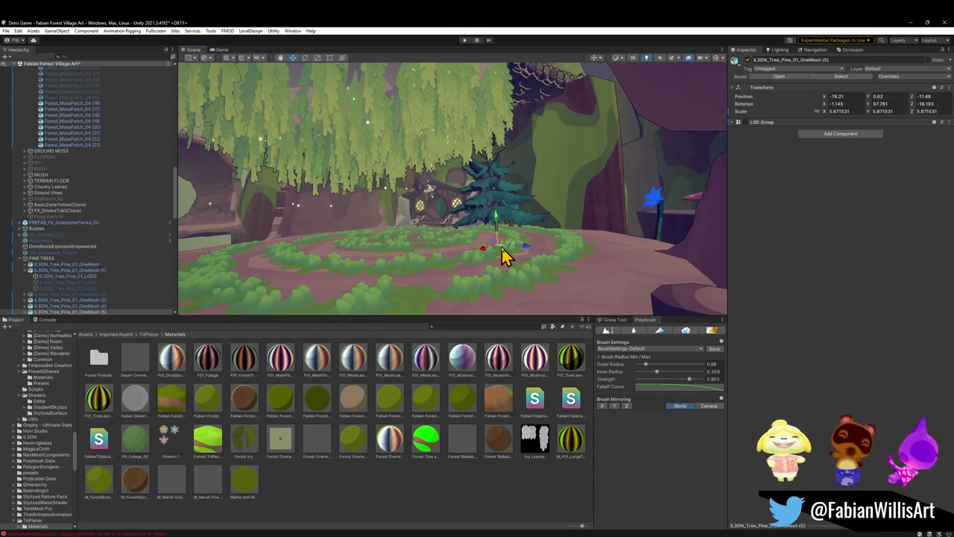
pyautogui.moveTo(452, 232)
pyautogui.mouseDown()
pyautogui.moveTo(560, 249)
pyautogui.moveTo(598, 270)
pyautogui.moveTo(592, 249)
pyautogui.mouseUp()
pyautogui.hotkey('ctrl', 'alt', 'f')
pyautogui.moveTo(457, 195)
pyautogui.mouseDown()
pyautogui.moveTo(507, 230)
pyautogui.moveTo(547, 241)
pyautogui.moveTo(544, 231)
pyautogui.mouseUp()
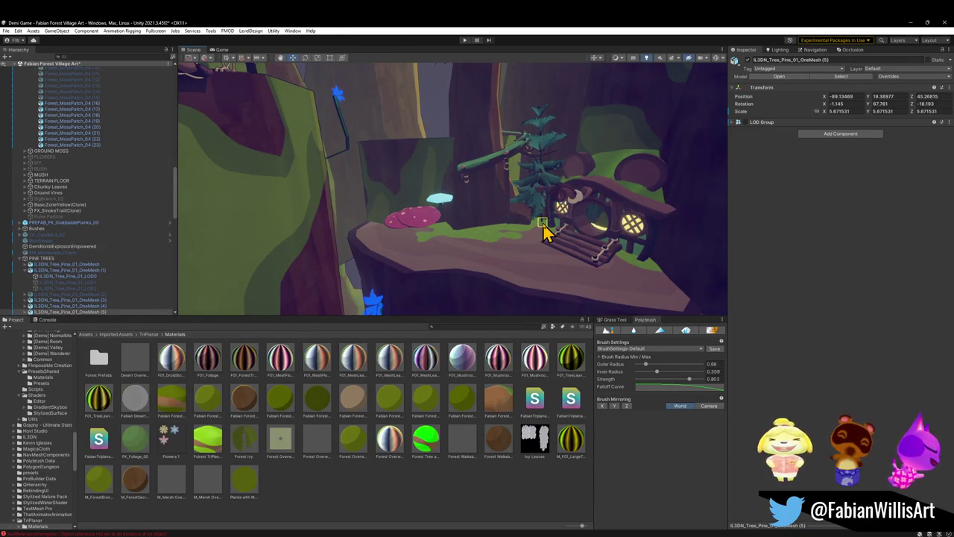
# Try a larger scale on the pine, then rotate it to about 45.7° around Y
pyautogui.press('r')
pyautogui.moveTo(542, 234)
pyautogui.mouseDown()
pyautogui.moveTo(545, 177)
pyautogui.moveTo(543, 241)
pyautogui.moveTo(560, 237)
pyautogui.moveTo(559, 269)
pyautogui.moveTo(645, 294)
pyautogui.moveTo(637, 287)
pyautogui.moveTo(660, 277)
pyautogui.moveTo(596, 291)
pyautogui.moveTo(699, 296)
pyautogui.moveTo(685, 305)
pyautogui.mouseUp()
pyautogui.press('e')
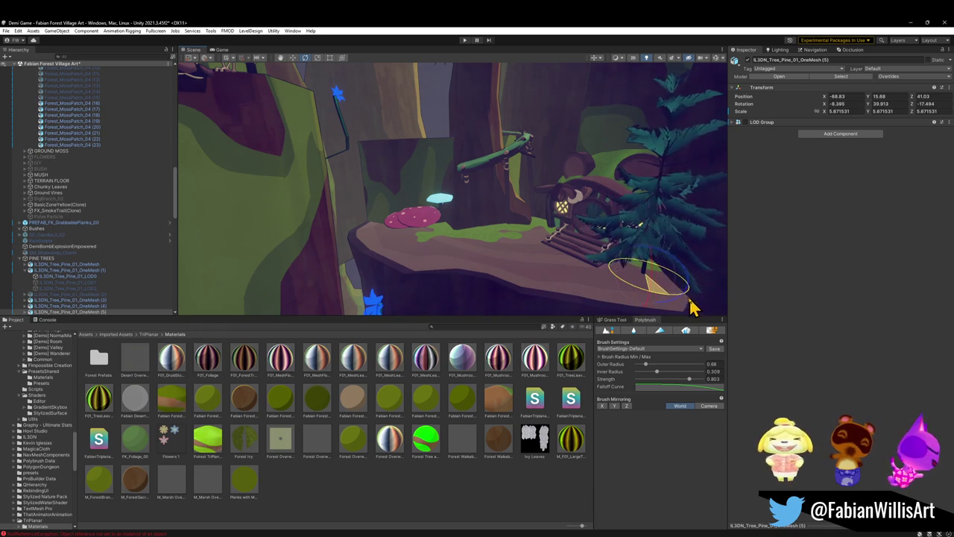
pyautogui.moveTo(633, 277)
pyautogui.mouseDown()
pyautogui.moveTo(651, 263)
pyautogui.moveTo(653, 273)
pyautogui.moveTo(446, 217)
pyautogui.moveTo(485, 208)
pyautogui.moveTo(481, 226)
pyautogui.moveTo(514, 234)
pyautogui.moveTo(495, 234)
pyautogui.moveTo(507, 234)
pyautogui.moveTo(490, 182)
pyautogui.moveTo(454, 174)
pyautogui.moveTo(514, 181)
pyautogui.moveTo(526, 193)
pyautogui.moveTo(490, 174)
pyautogui.mouseUp()
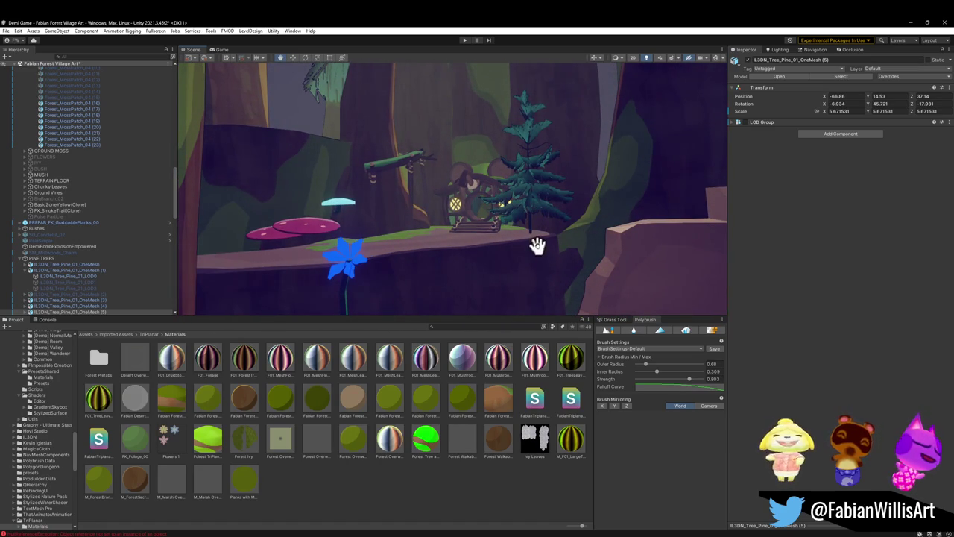
pyautogui.moveTo(535, 243)
pyautogui.mouseDown()
pyautogui.moveTo(447, 214)
pyautogui.moveTo(443, 247)
pyautogui.moveTo(454, 251)
pyautogui.mouseUp()
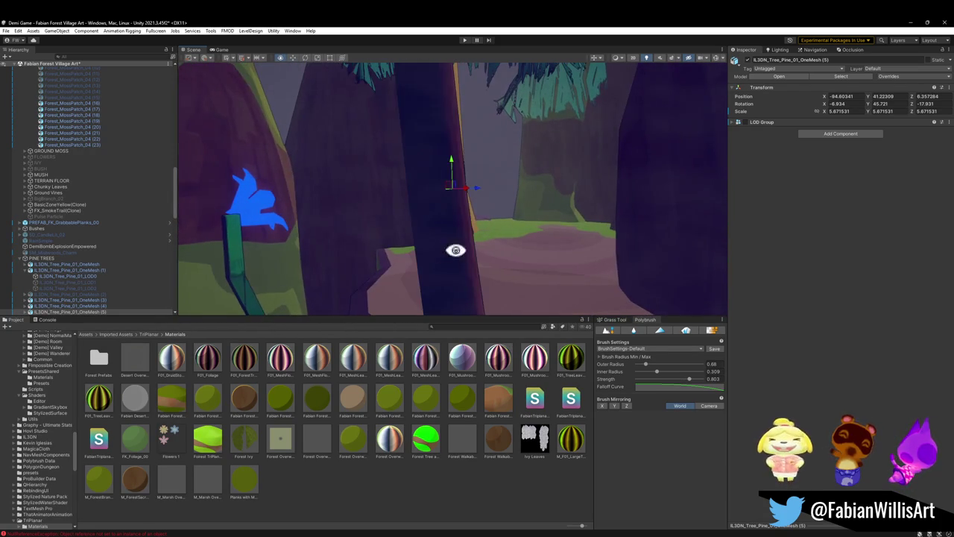
# Plant the pine by the trunks and add a rotated copy, OneMesh (6), scaled to 9.43
pyautogui.moveTo(456, 197)
pyautogui.mouseDown()
pyautogui.moveTo(439, 258)
pyautogui.moveTo(442, 241)
pyautogui.moveTo(464, 239)
pyautogui.mouseUp()
pyautogui.hotkey('ctrl', 'd')
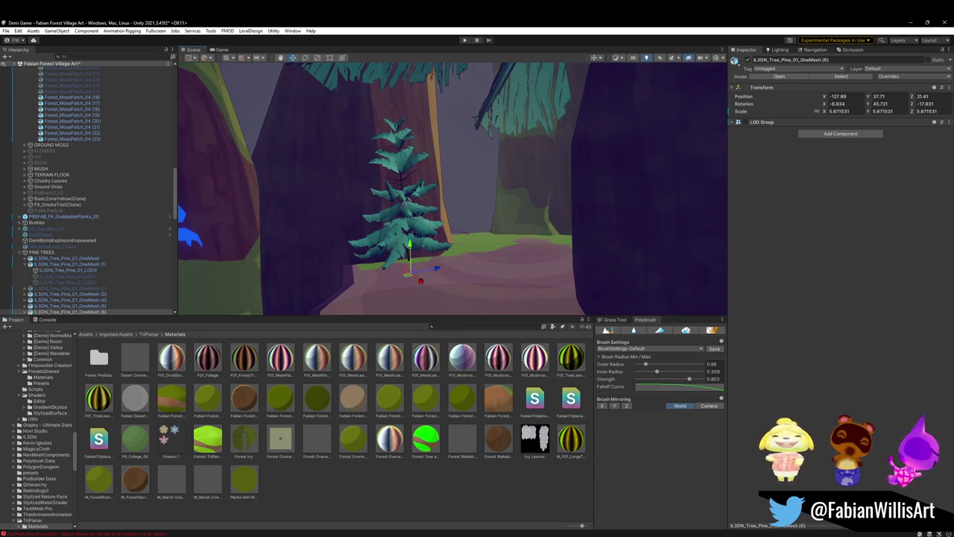
pyautogui.moveTo(408, 283); pyautogui.dragTo(559, 261)
pyautogui.moveTo(498, 257)
pyautogui.mouseDown()
pyautogui.moveTo(481, 241)
pyautogui.moveTo(468, 281)
pyautogui.moveTo(547, 309)
pyautogui.moveTo(465, 275)
pyautogui.moveTo(477, 269)
pyautogui.moveTo(457, 279)
pyautogui.moveTo(455, 262)
pyautogui.moveTo(425, 266)
pyautogui.moveTo(435, 262)
pyautogui.mouseUp()
pyautogui.press('e')
pyautogui.press('w')
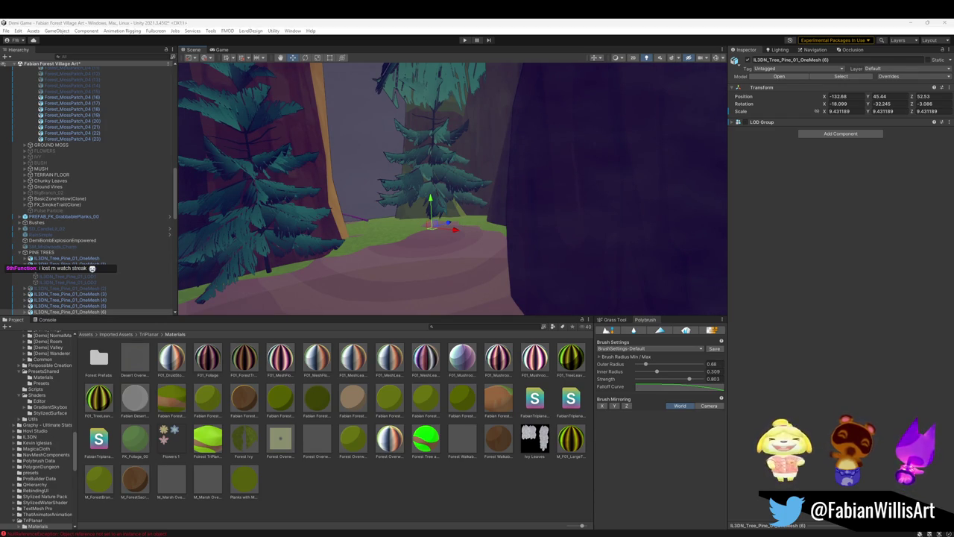
pyautogui.moveTo(480, 246)
pyautogui.mouseDown()
pyautogui.moveTo(464, 238)
pyautogui.moveTo(451, 171)
pyautogui.moveTo(445, 241)
pyautogui.moveTo(367, 204)
pyautogui.moveTo(458, 187)
pyautogui.moveTo(555, 196)
pyautogui.moveTo(543, 192)
pyautogui.moveTo(571, 149)
pyautogui.mouseUp()
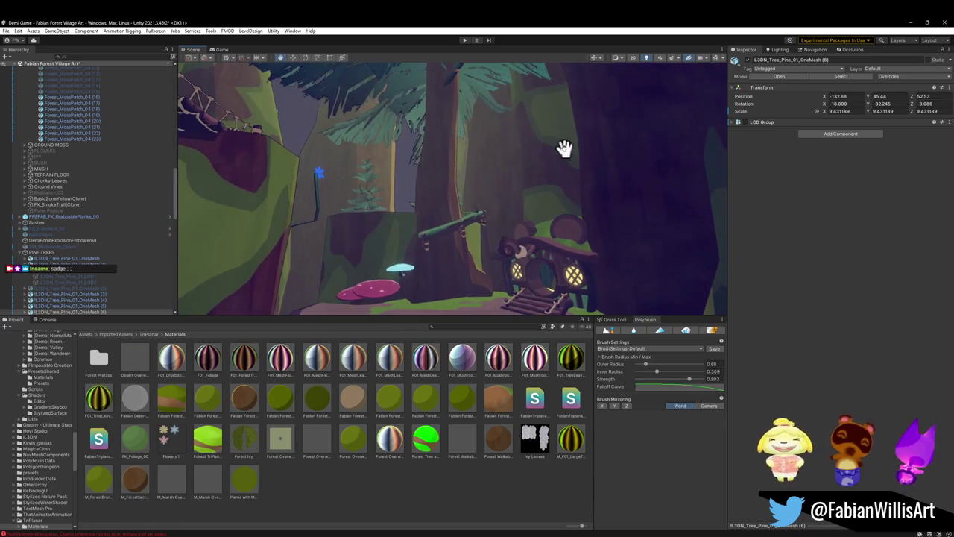
# Select Cylinder.084 in the FOREST_GLINTLEAFVILLAGE_00 group and drag its material onto another mesh
pyautogui.click(564, 157)
pyautogui.click(557, 167)
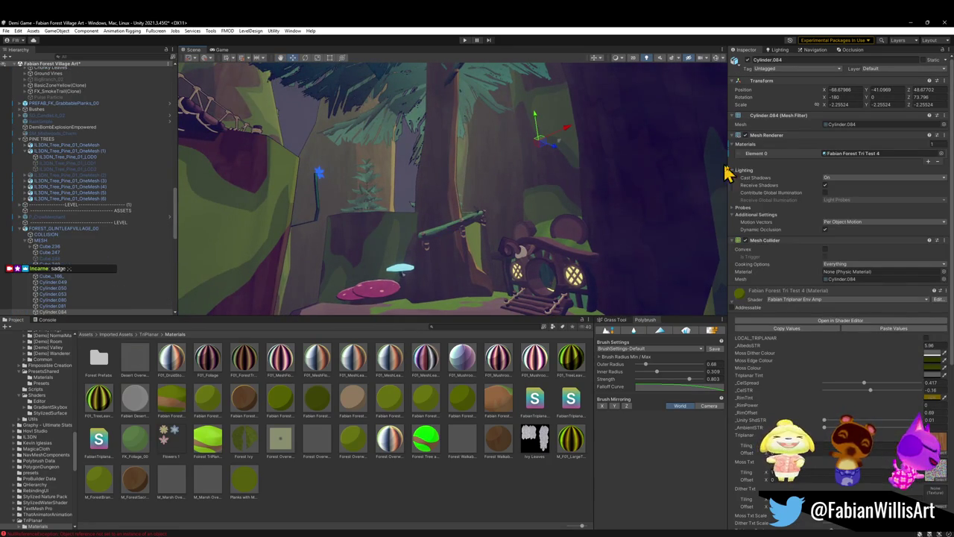
pyautogui.moveTo(740, 297)
pyautogui.mouseDown()
pyautogui.moveTo(469, 264)
pyautogui.moveTo(440, 276)
pyautogui.mouseUp()
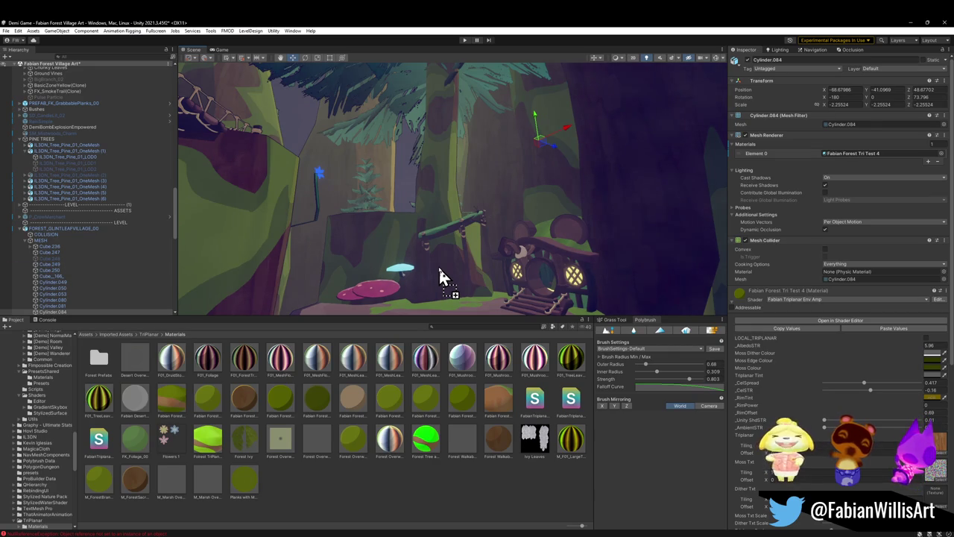
pyautogui.moveTo(440, 276)
pyautogui.mouseDown()
pyautogui.moveTo(453, 230)
pyautogui.moveTo(507, 252)
pyautogui.mouseUp()
# Look around the mushroom platform and house, then minimize Unity to reveal Blender
pyautogui.click(415, 501)
pyautogui.moveTo(445, 231); pyautogui.dragTo(457, 243)
pyautogui.click(458, 243)
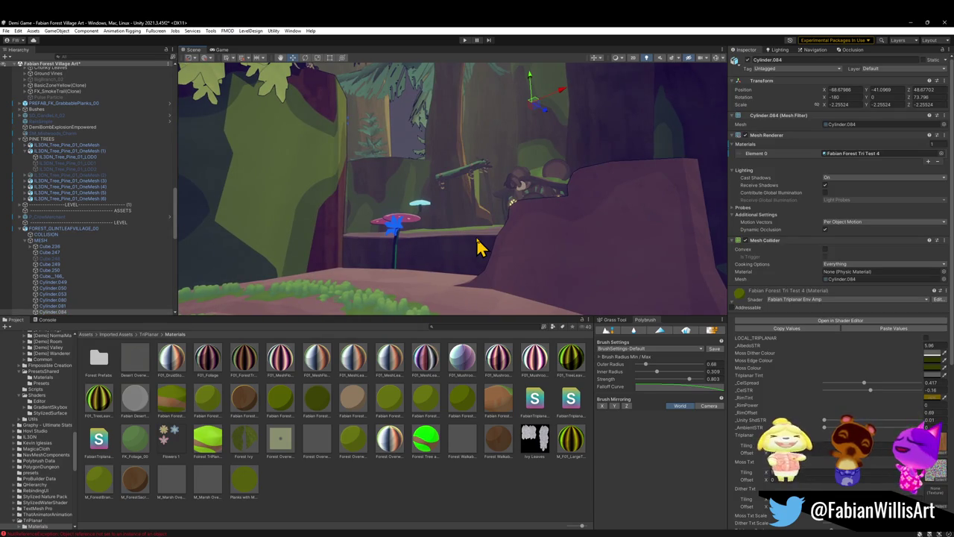
pyautogui.click(439, 462)
pyautogui.moveTo(477, 248)
pyautogui.mouseDown()
pyautogui.moveTo(469, 245)
pyautogui.moveTo(486, 198)
pyautogui.moveTo(474, 237)
pyautogui.moveTo(485, 250)
pyautogui.moveTo(522, 226)
pyautogui.mouseUp()
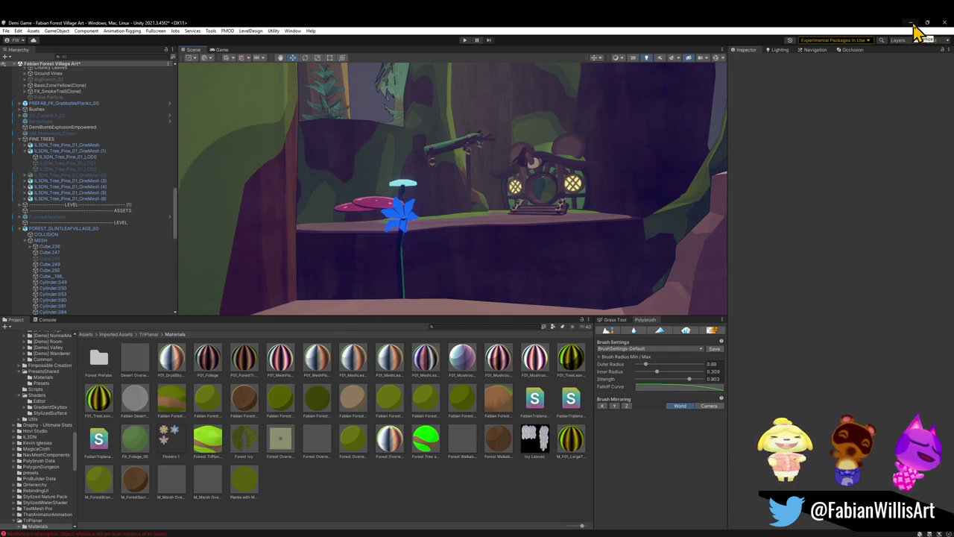
pyautogui.click(912, 23)
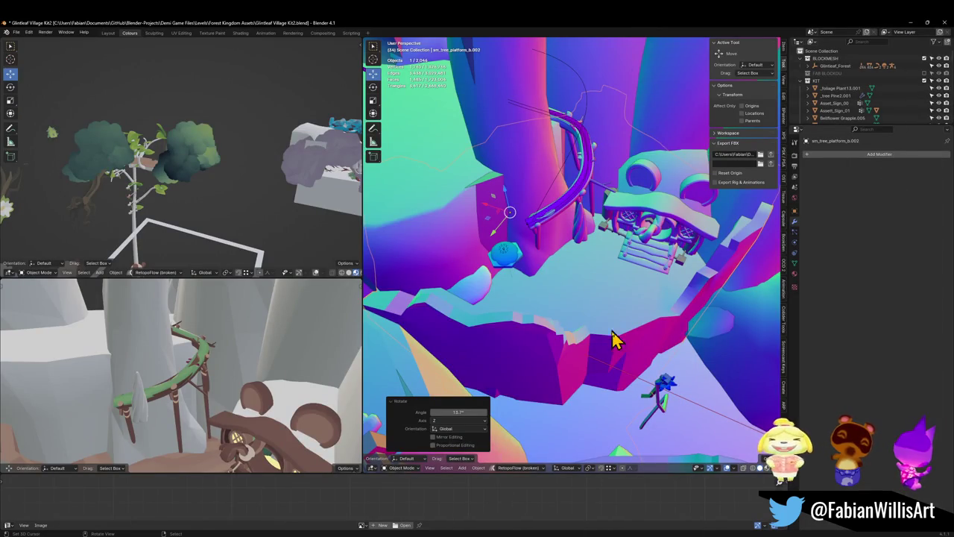
# Walk toward the platform path in first person, then reveal and rehide the hidden roof objects
pyautogui.hotkey('shift', '`')
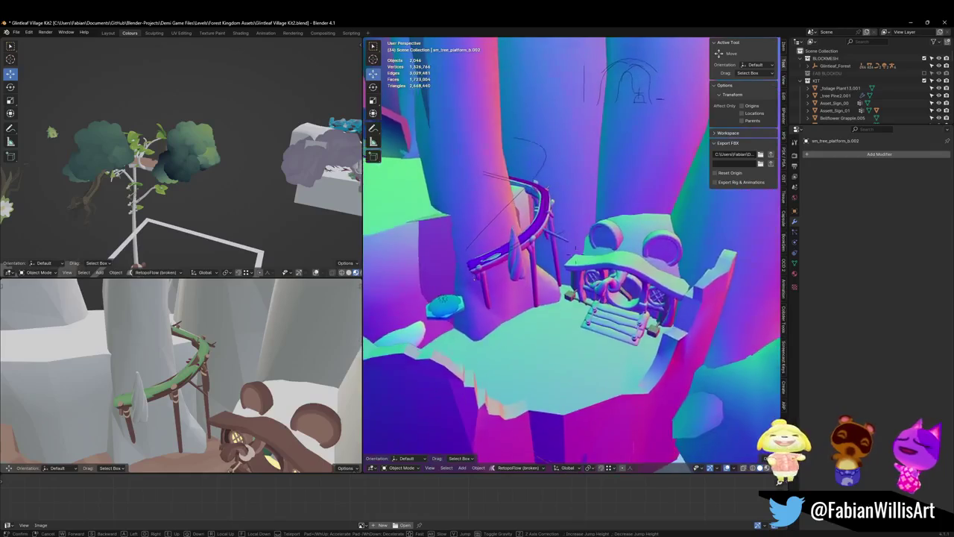
pyautogui.press('s')
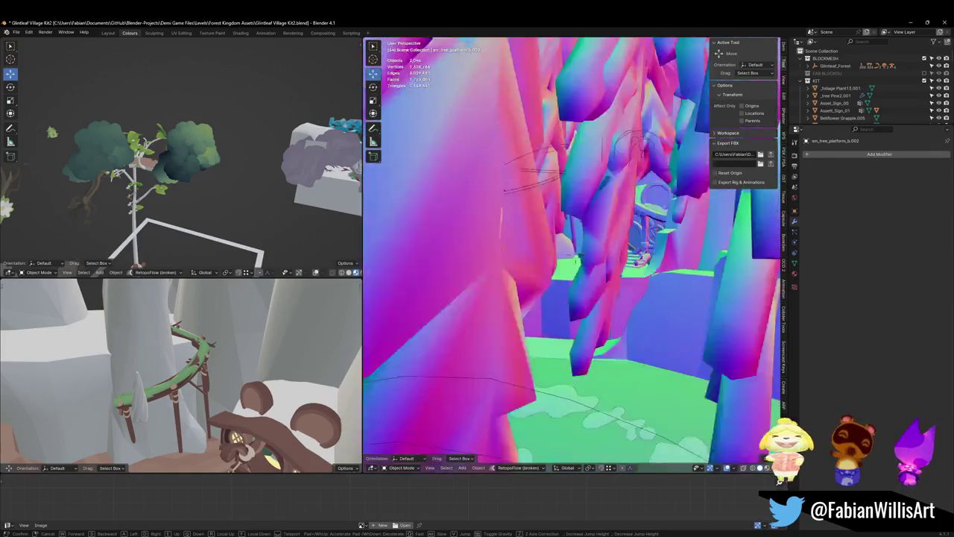
pyautogui.press('w')
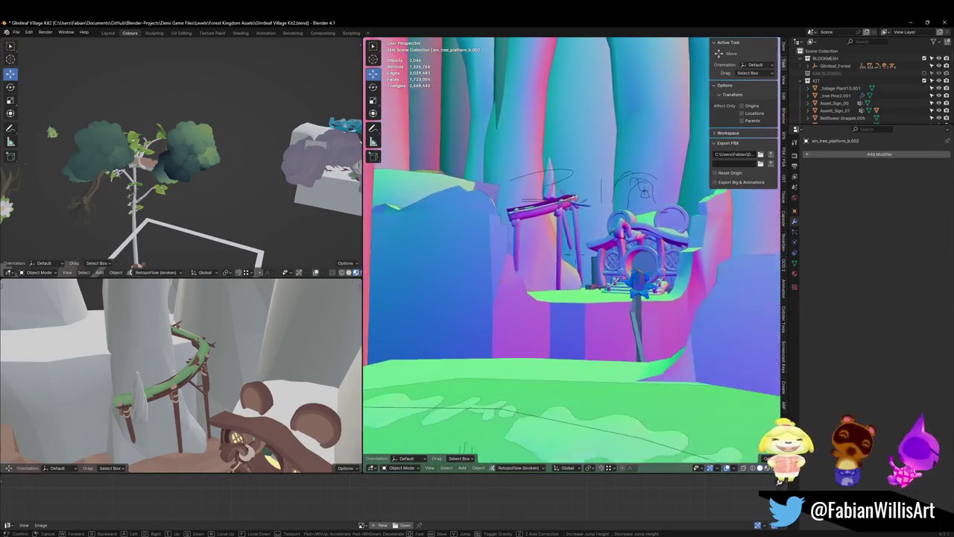
pyautogui.press('w')
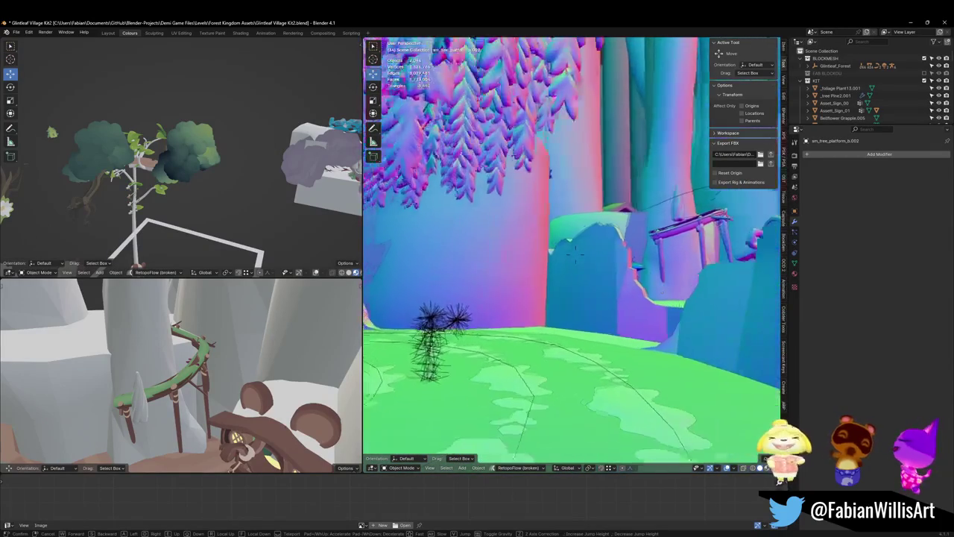
pyautogui.press('w')
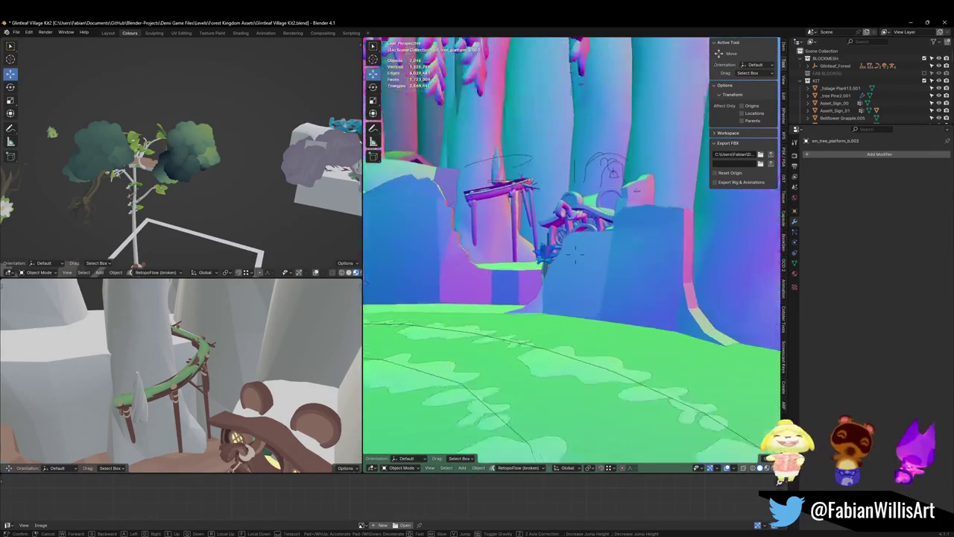
pyautogui.press('w')
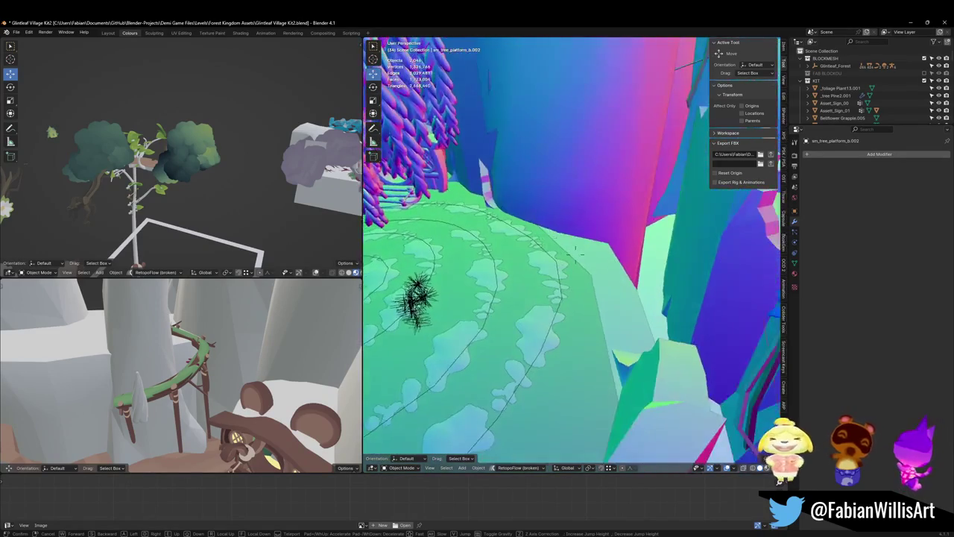
pyautogui.click(571, 309)
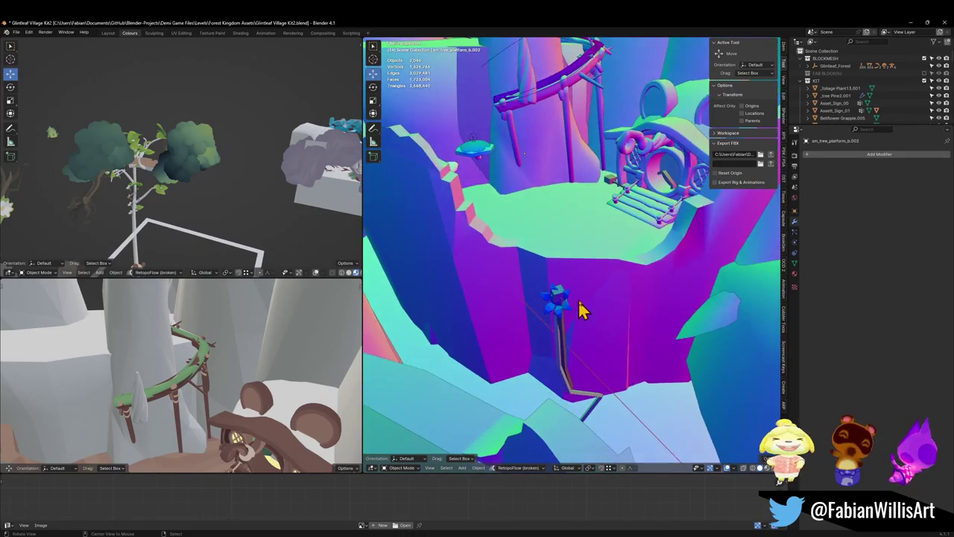
pyautogui.hotkey('alt', 'h')
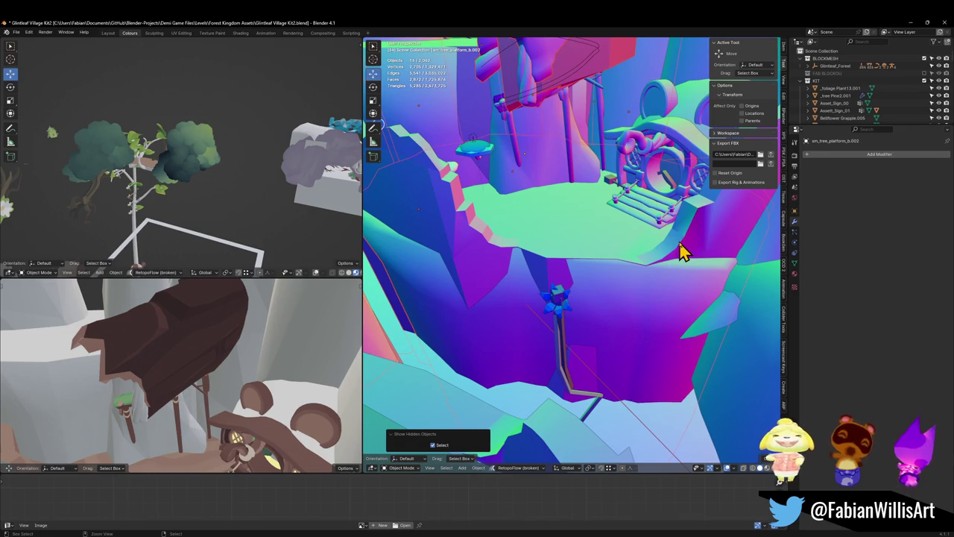
pyautogui.press('h')
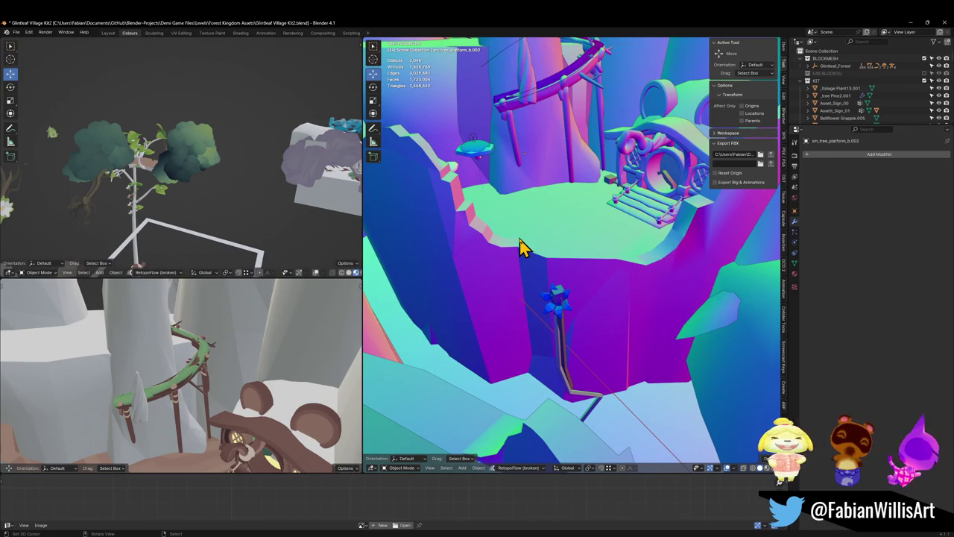
# Walk past the archway and round-door house, then rename the tree platform Forest_TreePlatform_00.0051
pyautogui.hotkey('shift', '`')
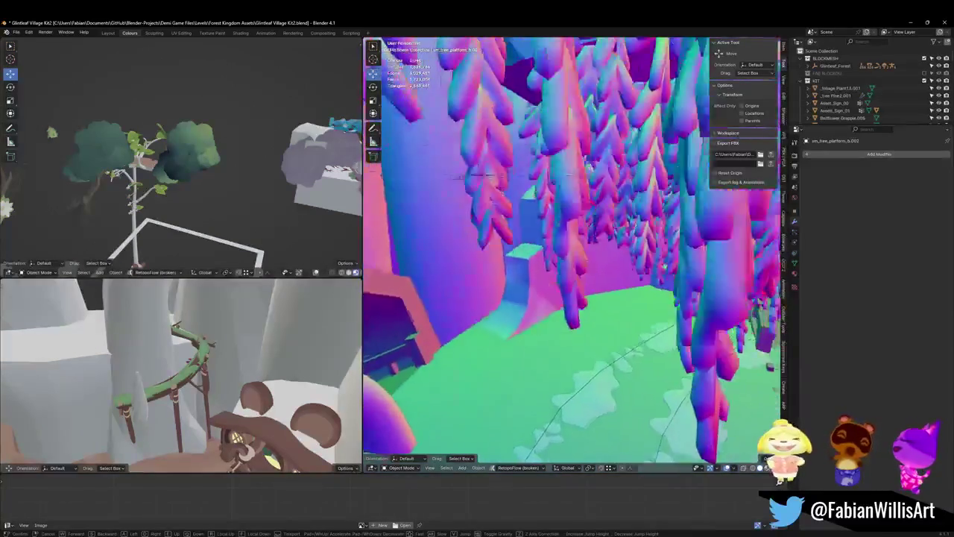
pyautogui.press('w')
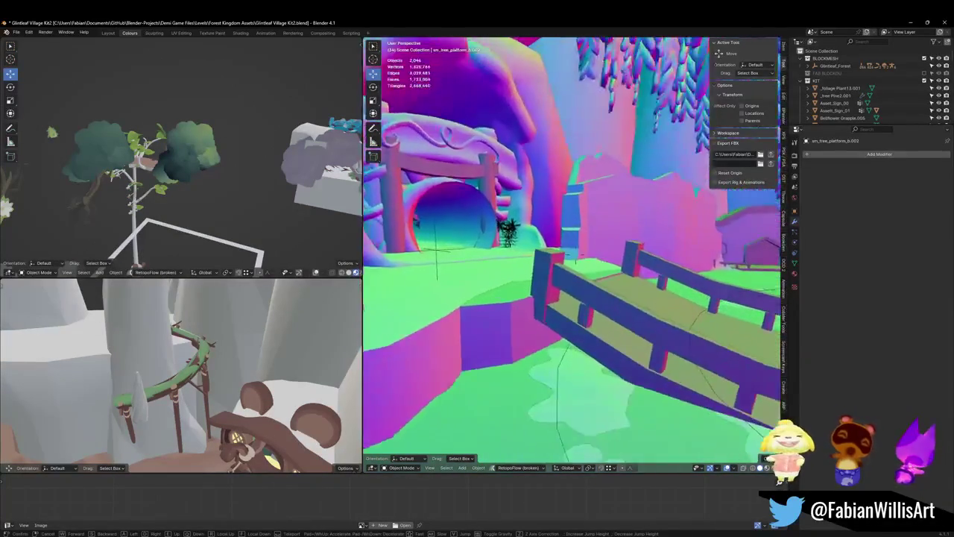
pyautogui.press('s')
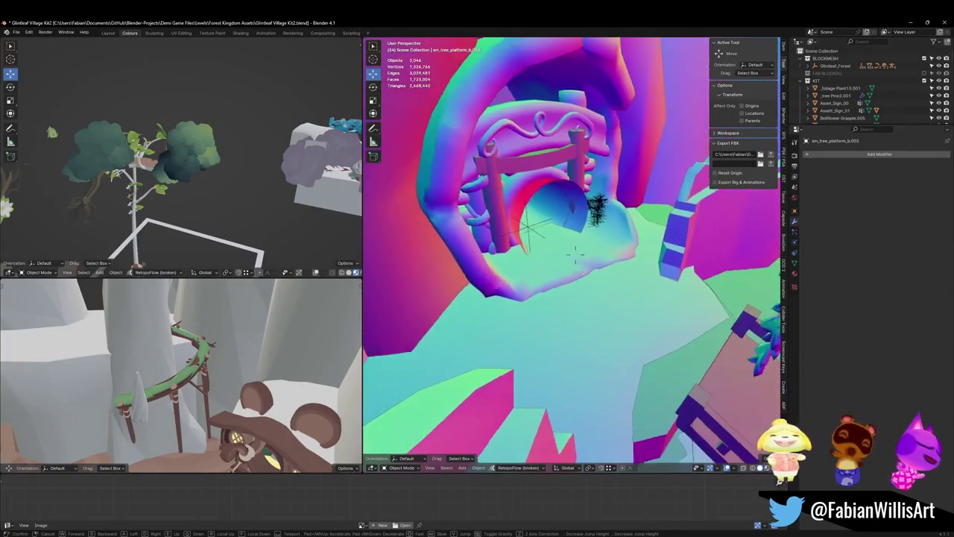
pyautogui.press('w')
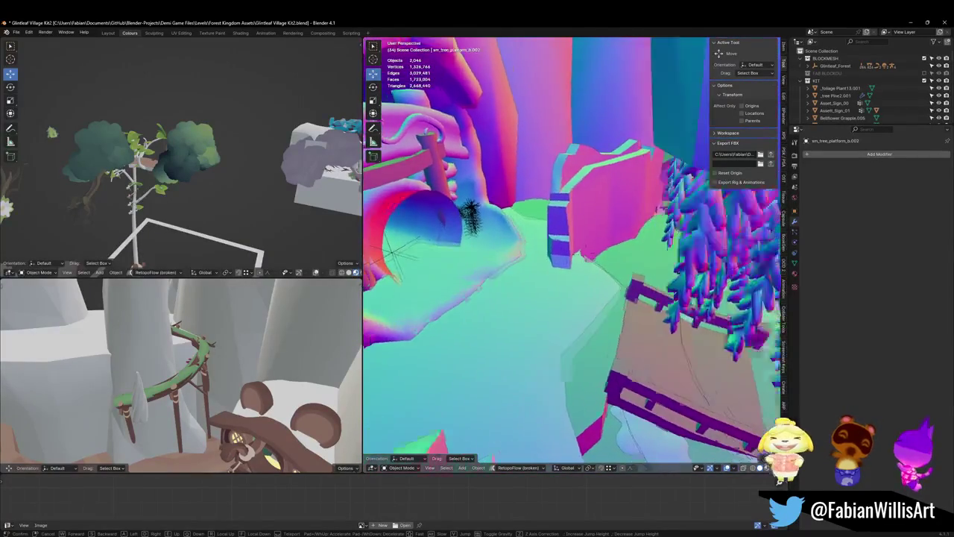
pyautogui.press('w')
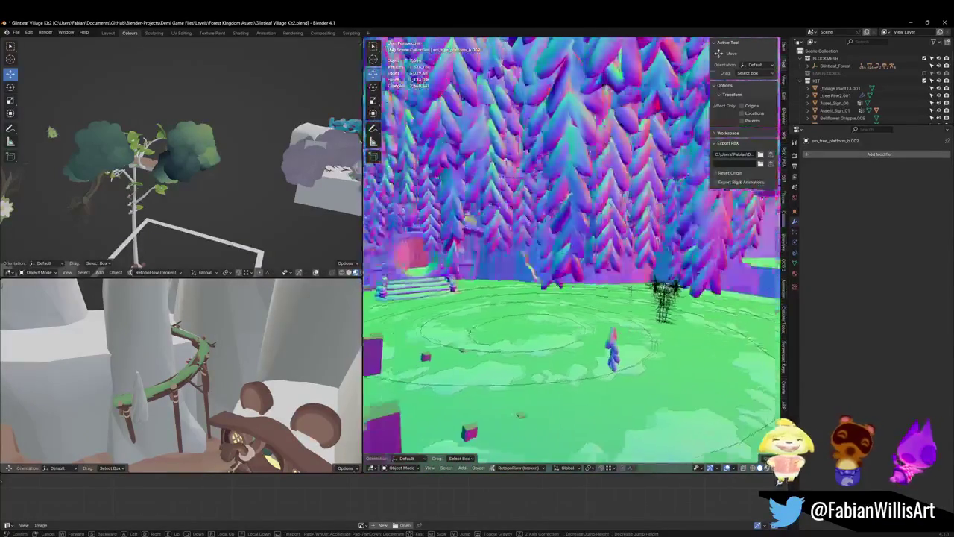
pyautogui.press('w')
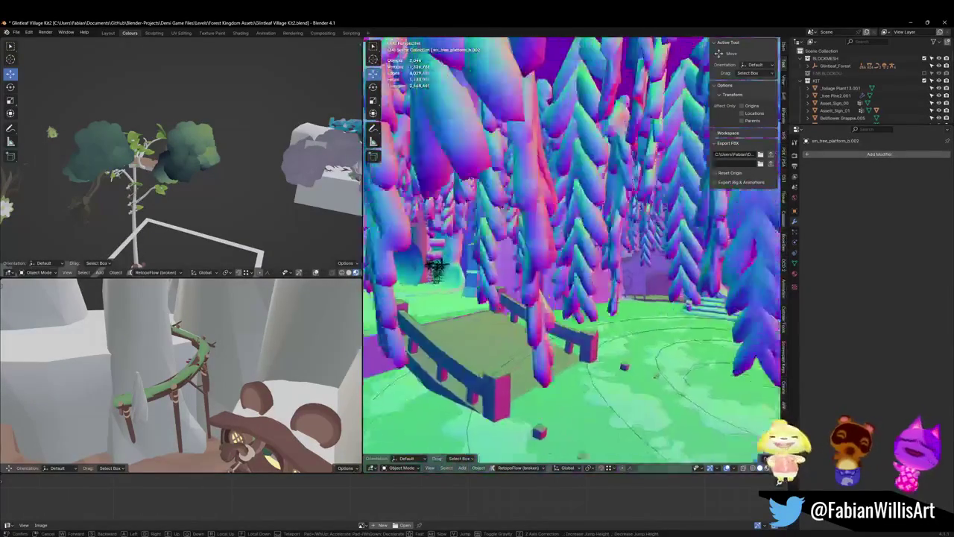
pyautogui.press('w')
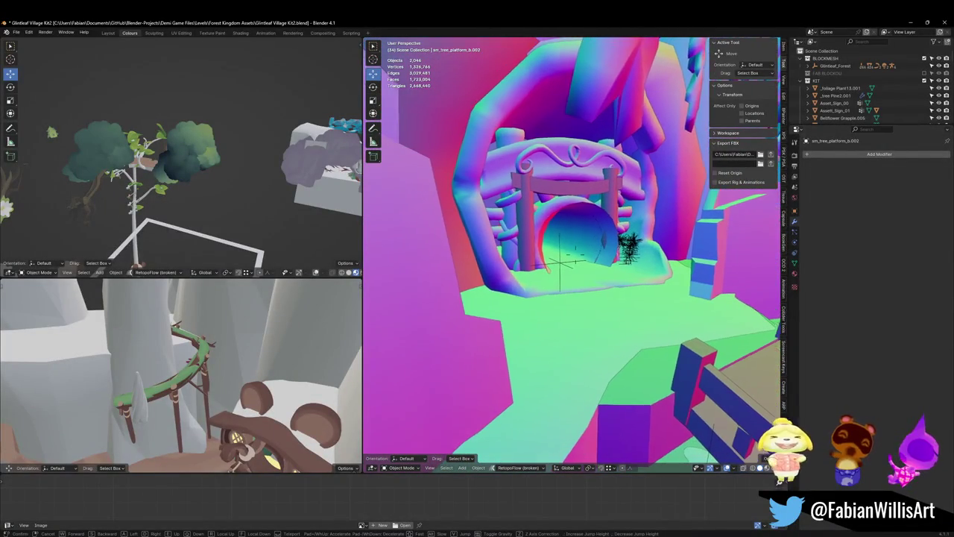
pyautogui.click(611, 250)
pyautogui.press('F2')
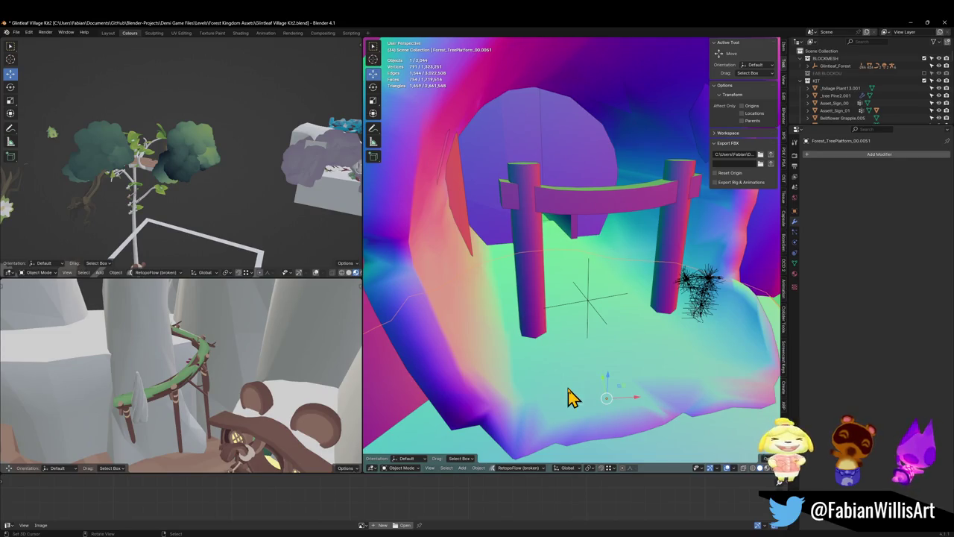
# Walk back through the archway and select the purple vine VineObject_1
pyautogui.hotkey('shift', '`')
pyautogui.press('s')
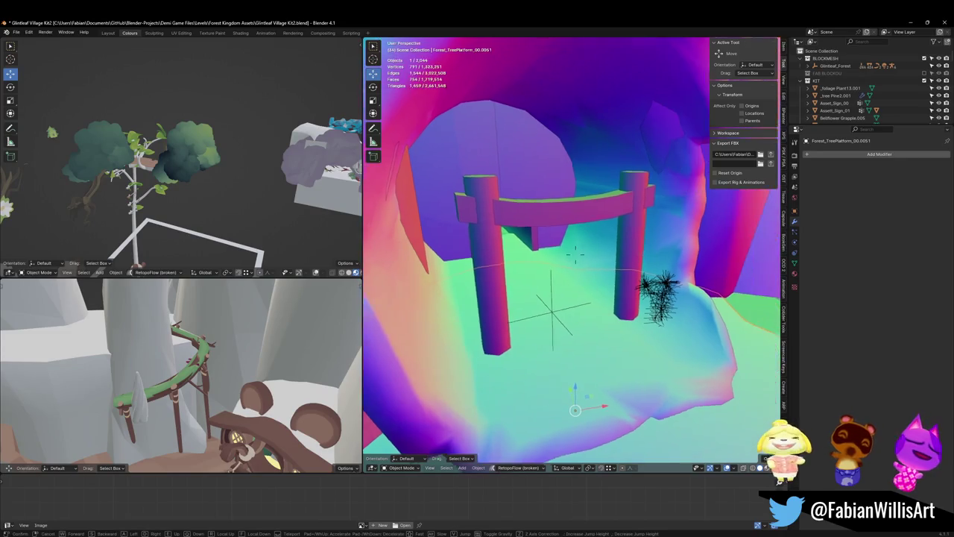
pyautogui.press('w')
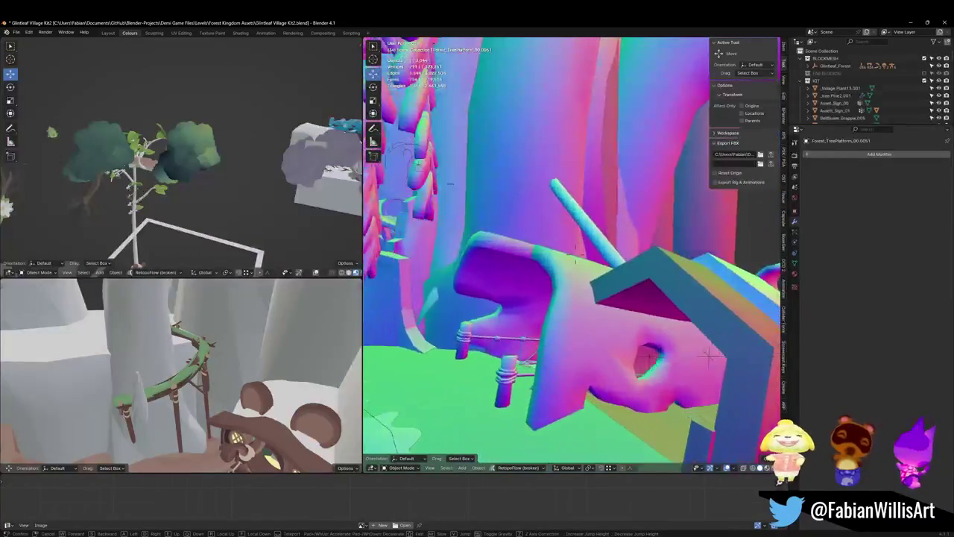
pyautogui.press('s')
pyautogui.press('w')
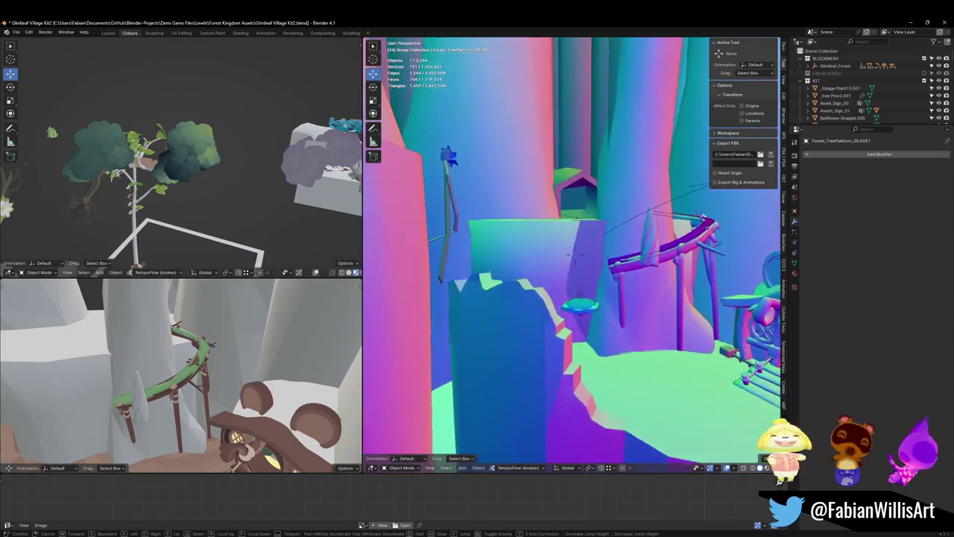
pyautogui.press('w')
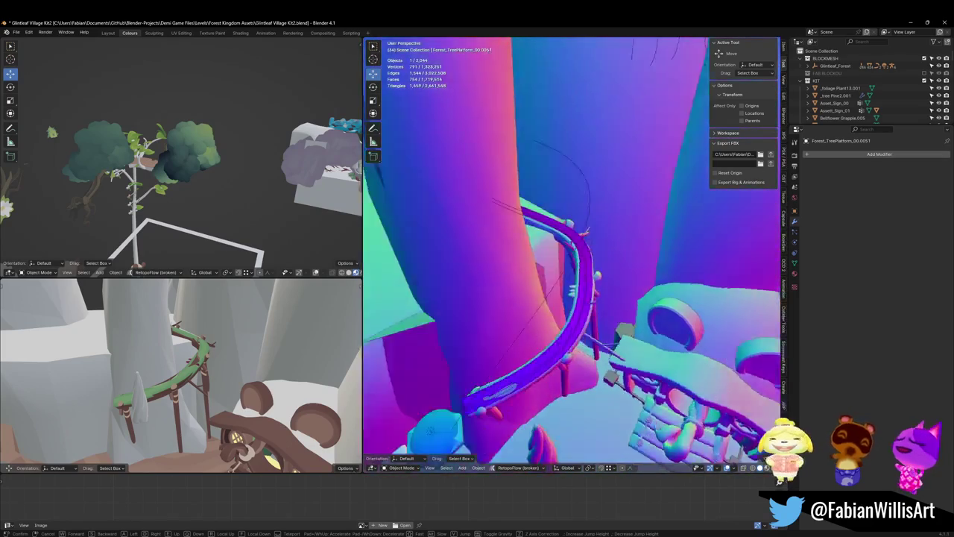
pyautogui.press('w')
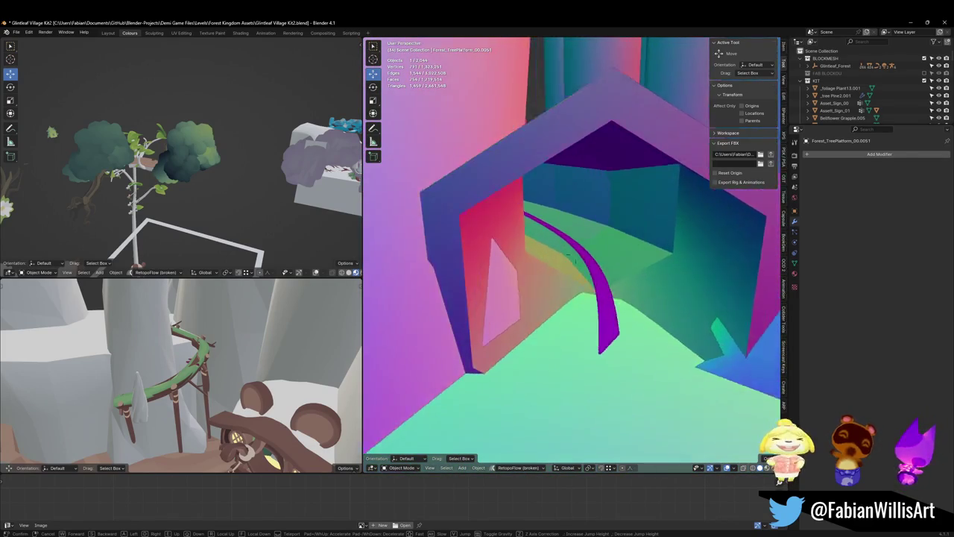
pyautogui.click(515, 365)
pyautogui.click(588, 328)
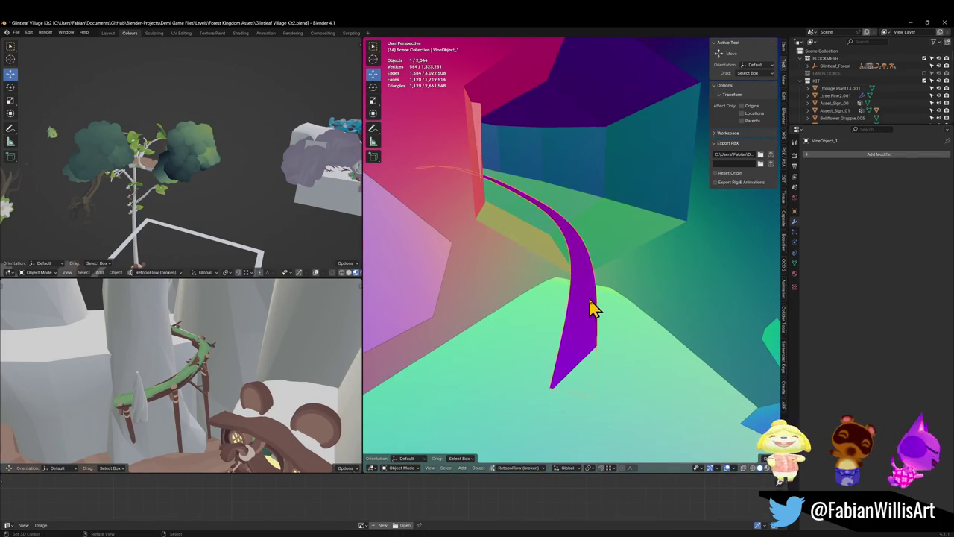
# In VineObject_1's mesh, convert triangles to quads and duplicate an edge loop along the vine
pyautogui.moveTo(559, 293); pyautogui.dragTo(592, 299)
pyautogui.press('Tab')
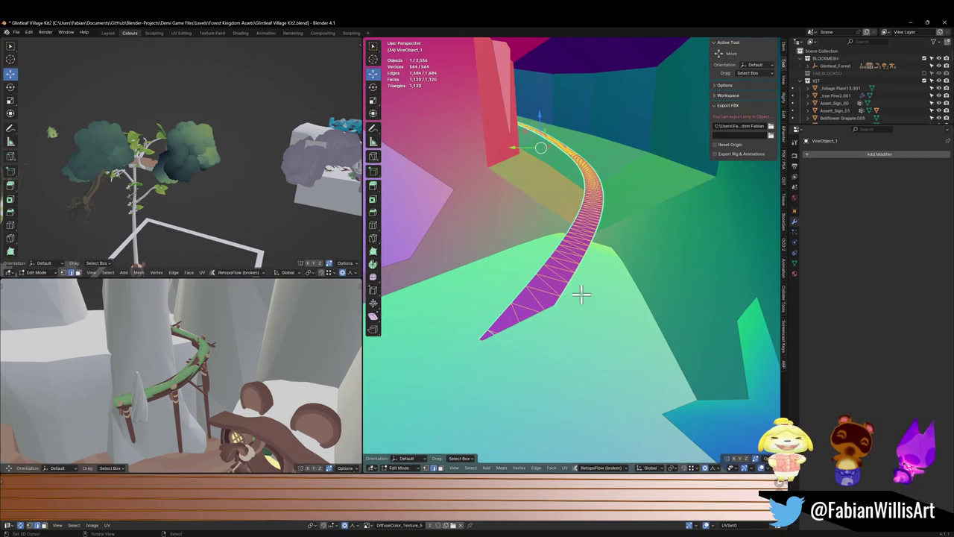
pyautogui.hotkey('alt', 'j')
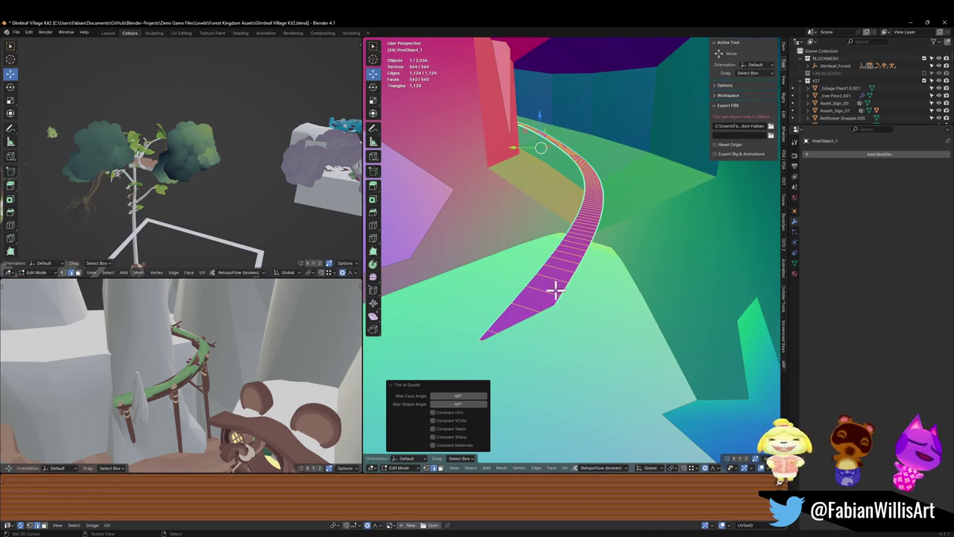
pyautogui.hotkey('alt', 'a')
pyautogui.keyDown('alt'); pyautogui.click(551, 287); pyautogui.keyUp('alt')
pyautogui.hotkey('shift', 'd')
pyautogui.rightClick(553, 285)
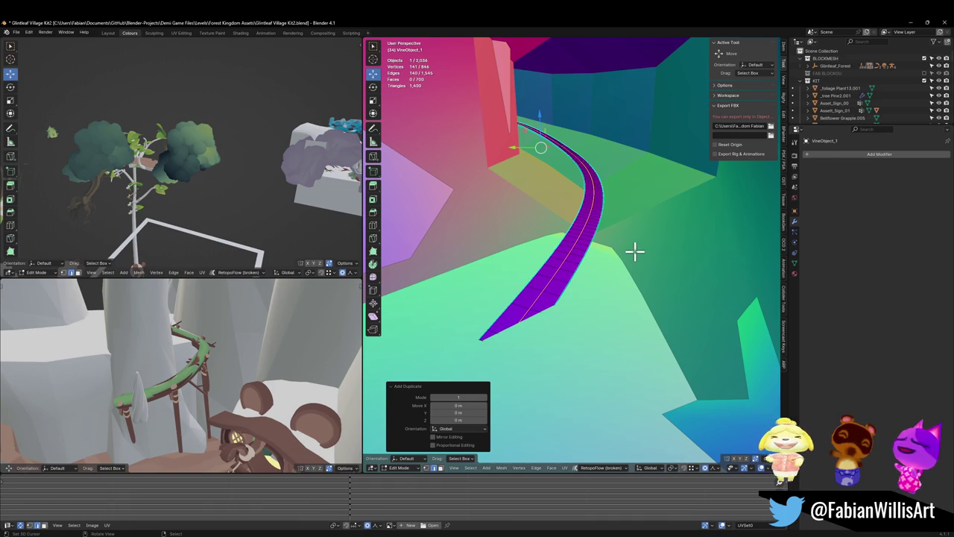
# Separate the duplicated loop into its own object, VineObject_1.001, and select it
pyautogui.press('p')
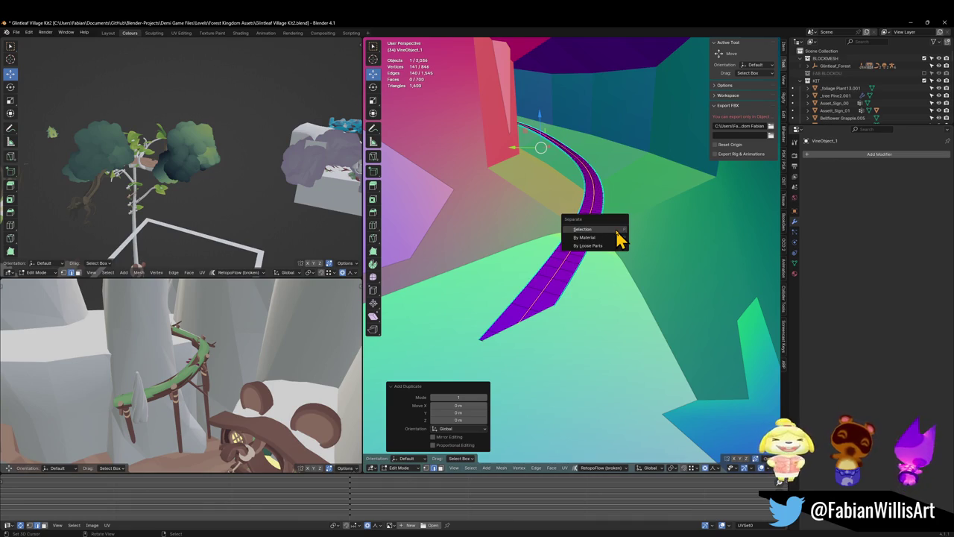
pyautogui.click(596, 226)
pyautogui.press('Tab')
pyautogui.click(580, 255)
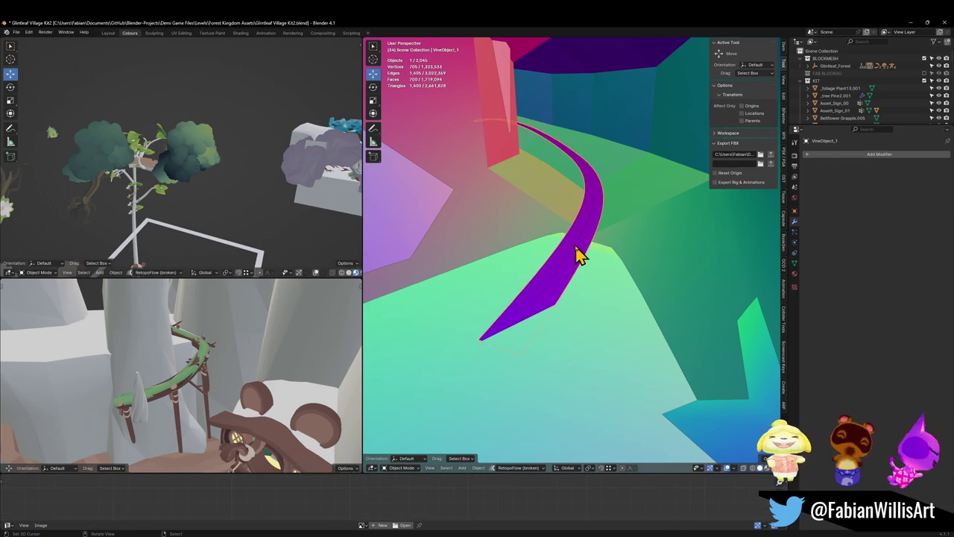
# Show VineObject_1.001 In Front and convert it to a curve
pyautogui.press('q')
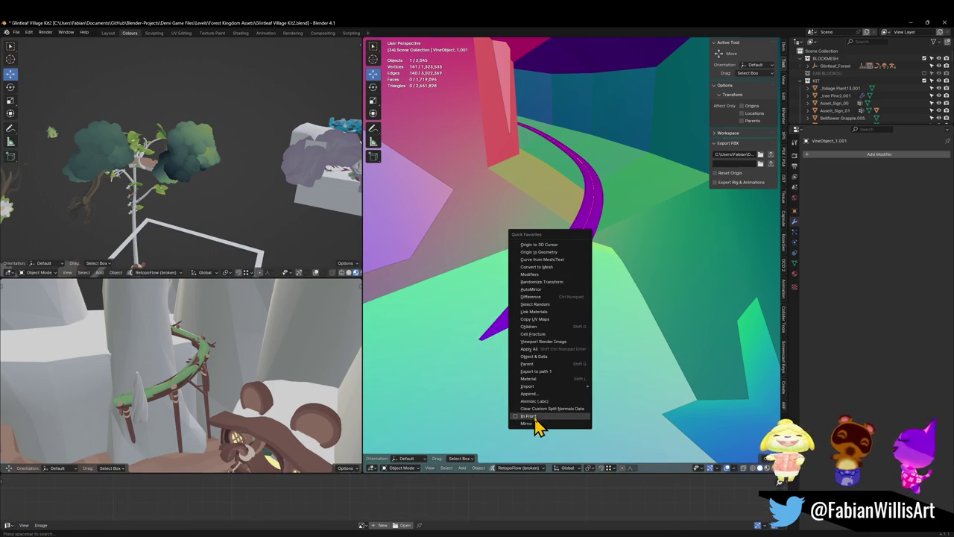
pyautogui.click(534, 415)
pyautogui.press('q')
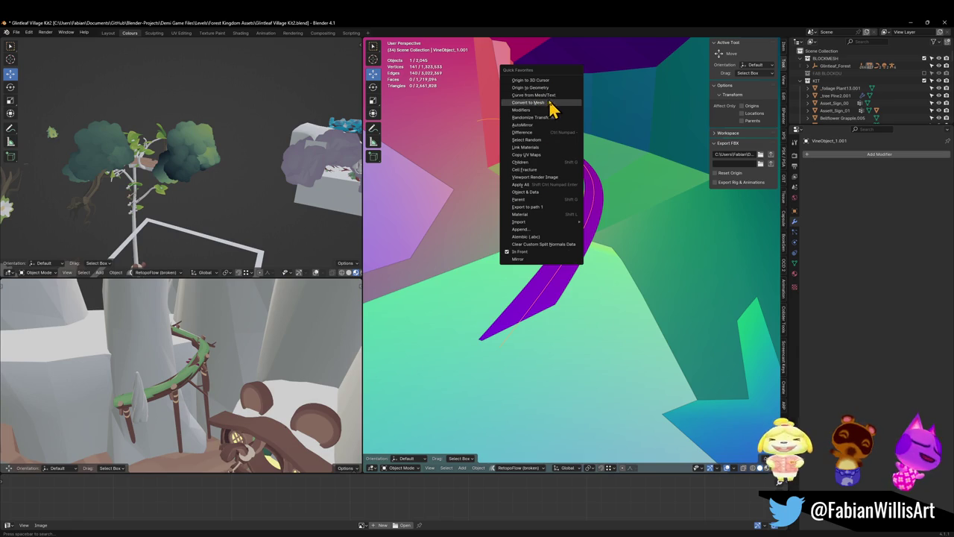
pyautogui.click(552, 95)
pyautogui.press('Tab')
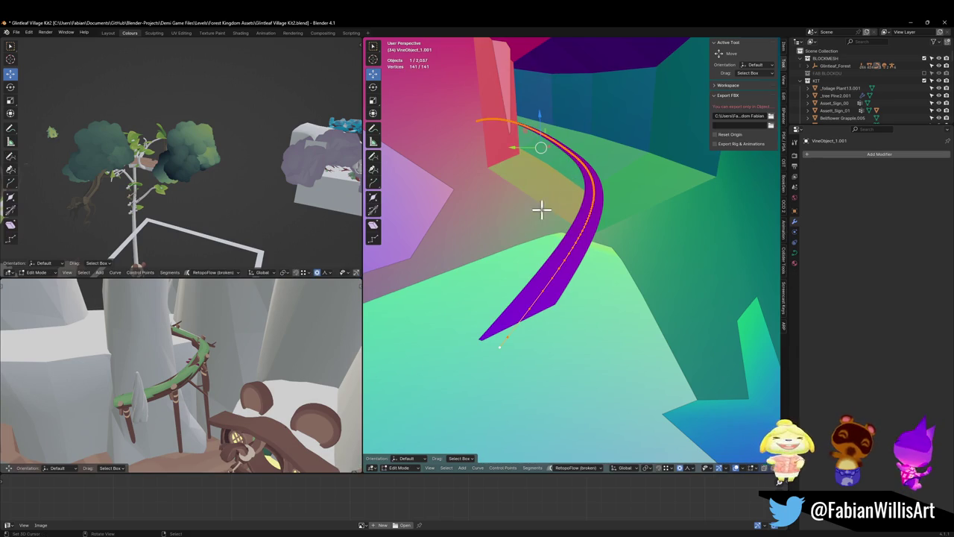
pyautogui.press('Tab')
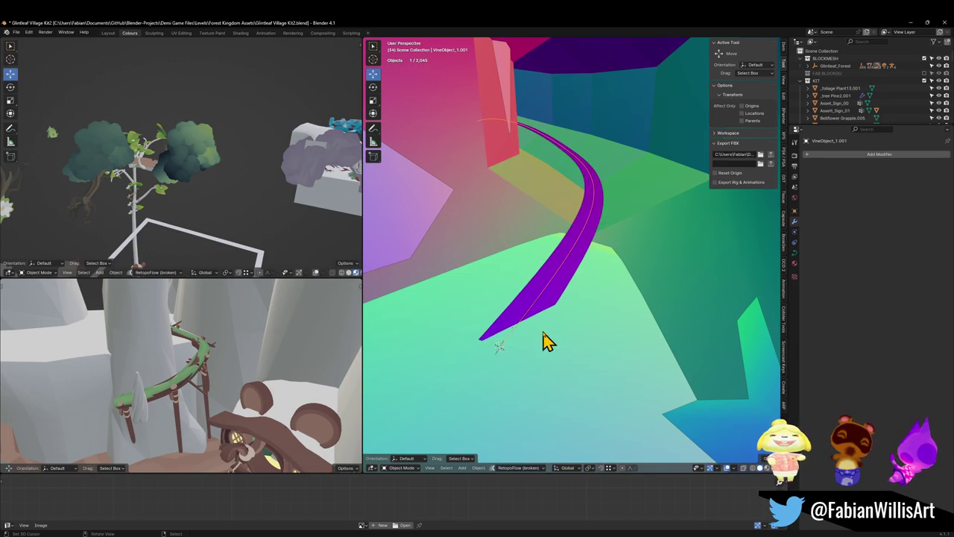
# Set the VineObject_1.001 curve's origin to the 3D cursor
pyautogui.press('q')
pyautogui.click(544, 331)
pyautogui.hotkey('shift', '`')
pyautogui.press('w')
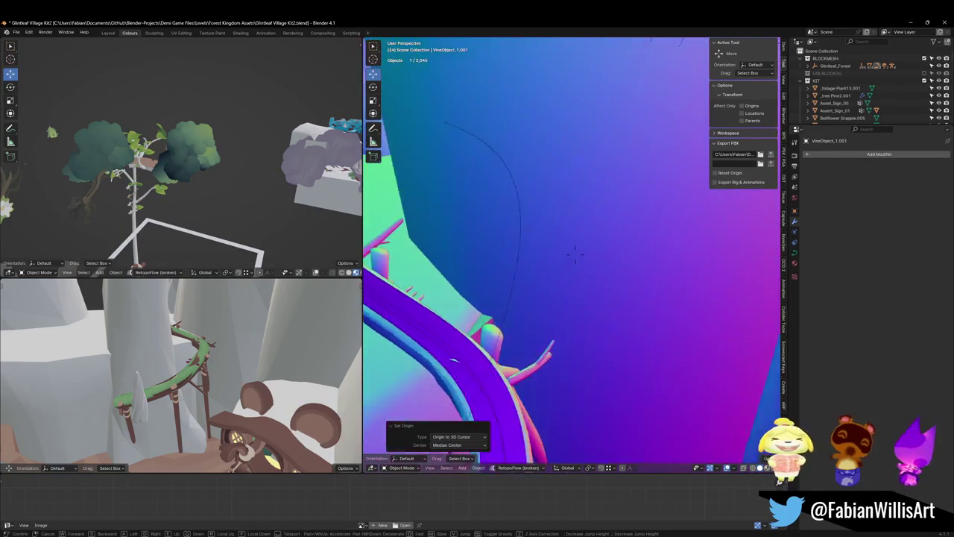
pyautogui.click(541, 330)
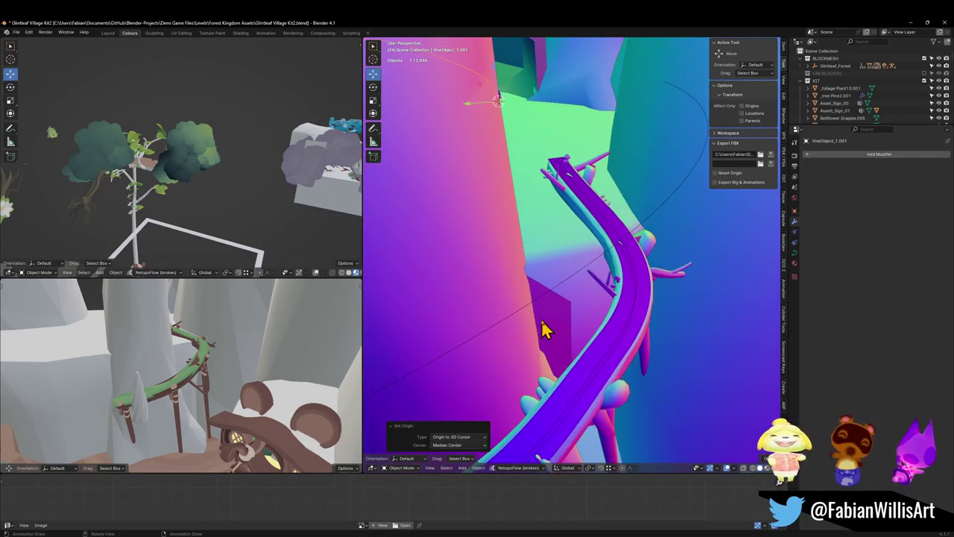
# Duplicate the thorny vine Cylinder.080, clear its Curve modifier target, and snap it to the 3D cursor
pyautogui.click(628, 371)
pyautogui.hotkey('shift', 'd')
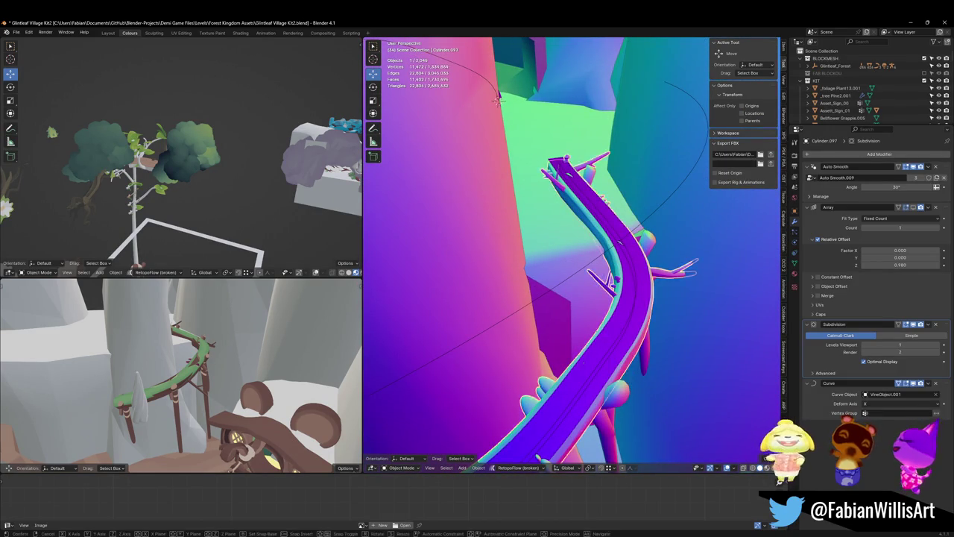
pyautogui.press('Escape')
pyautogui.press('w')
pyautogui.click(568, 287)
pyautogui.click(936, 395)
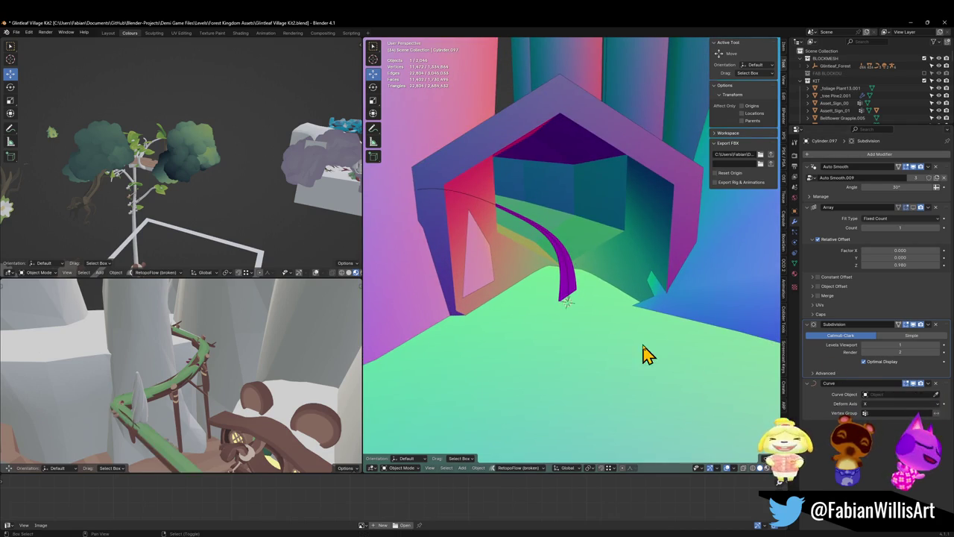
pyautogui.hotkey('shift', 's')
pyautogui.click(649, 272)
# Target the duplicate's Curve modifier at VineObject_1.001, then select that curve
pyautogui.click(936, 394)
pyautogui.click(569, 273)
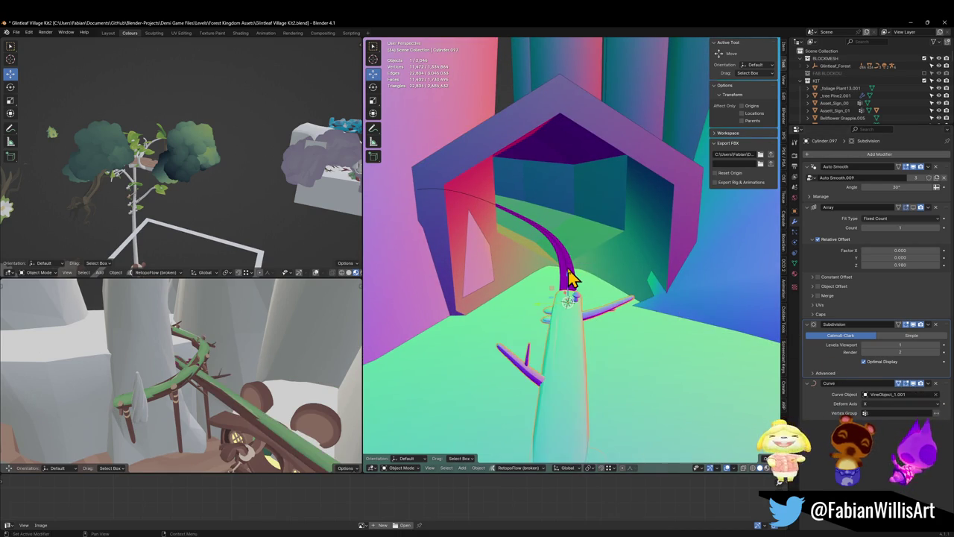
pyautogui.scroll(2, 574, 276)
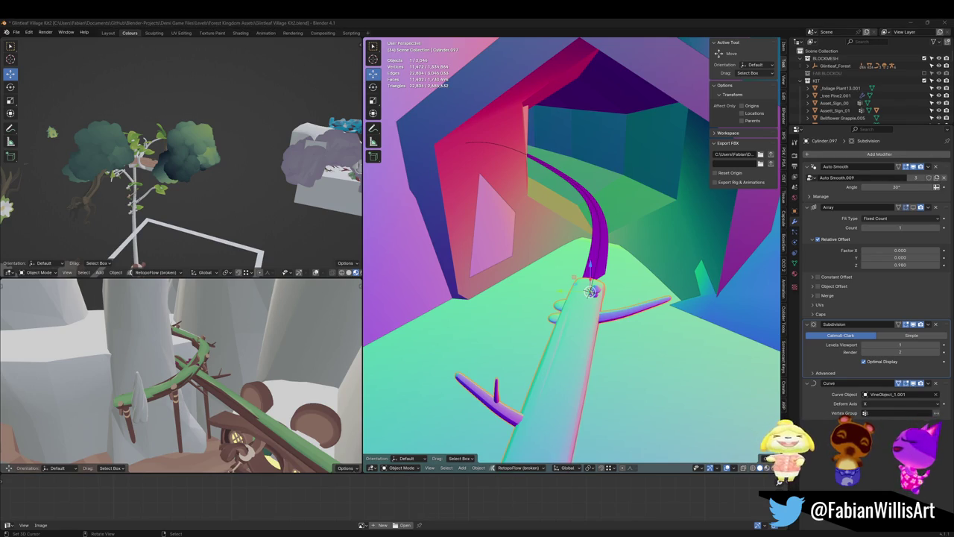
pyautogui.scroll(-1, 641, 250)
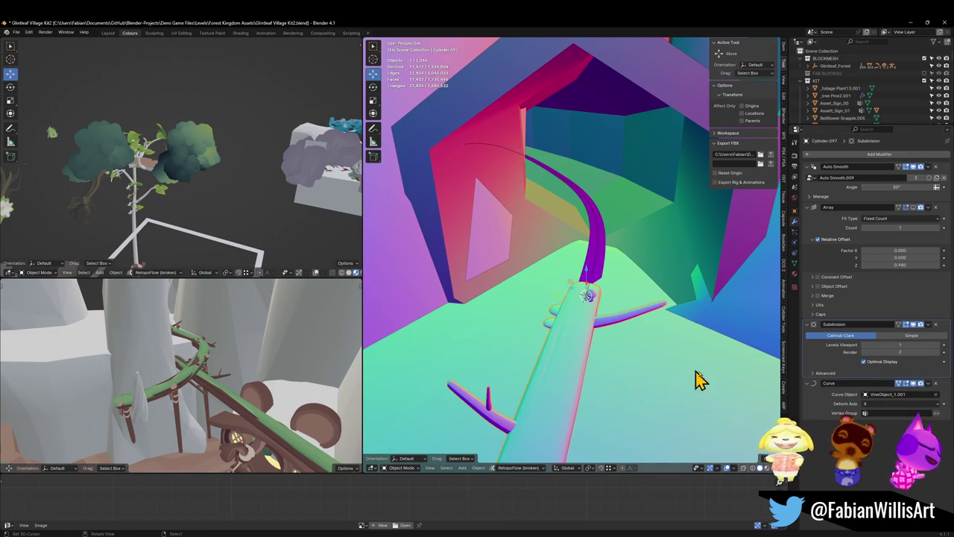
pyautogui.click(596, 276)
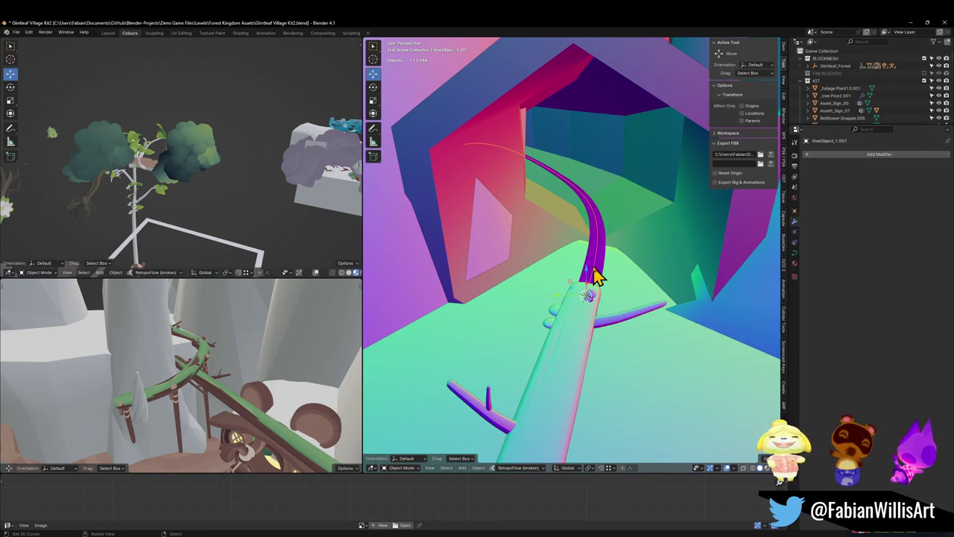
pyautogui.click(794, 252)
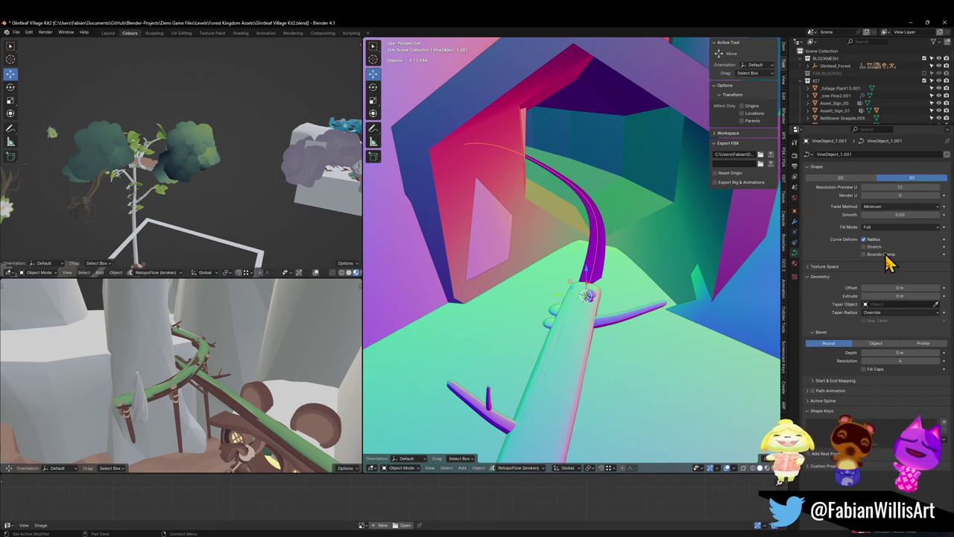
# Enable Curve Deform Stretch and Bounds Clamp, then inspect the vine through the archway
pyautogui.click(875, 247)
pyautogui.click(872, 254)
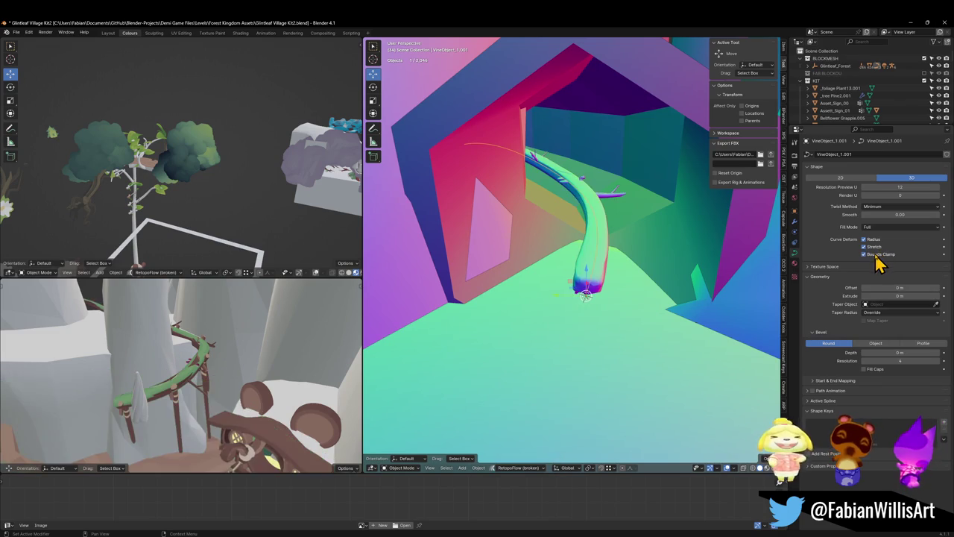
pyautogui.scroll(5, 596, 249)
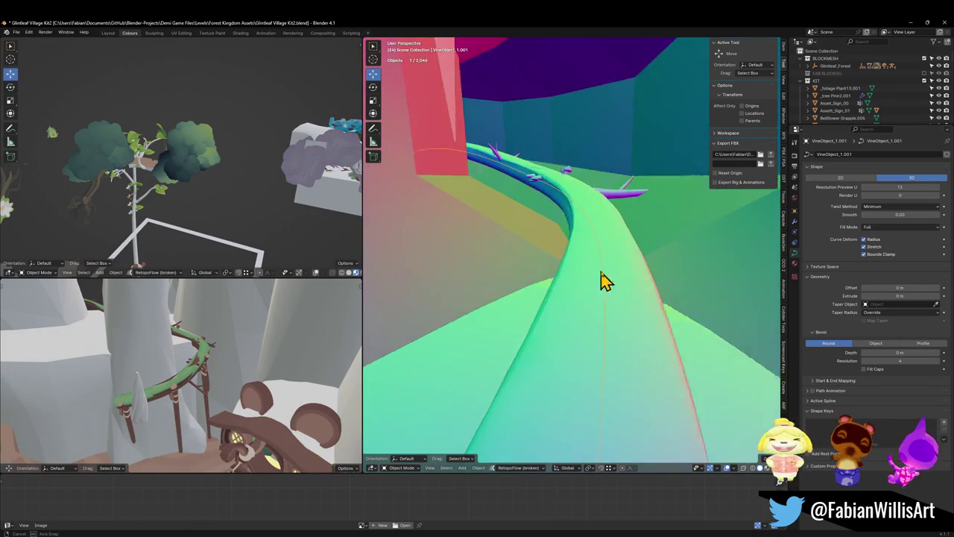
pyautogui.moveTo(608, 266)
pyautogui.mouseDown()
pyautogui.moveTo(598, 291)
pyautogui.moveTo(616, 279)
pyautogui.moveTo(603, 294)
pyautogui.moveTo(612, 277)
pyautogui.moveTo(596, 270)
pyautogui.moveTo(598, 280)
pyautogui.mouseUp()
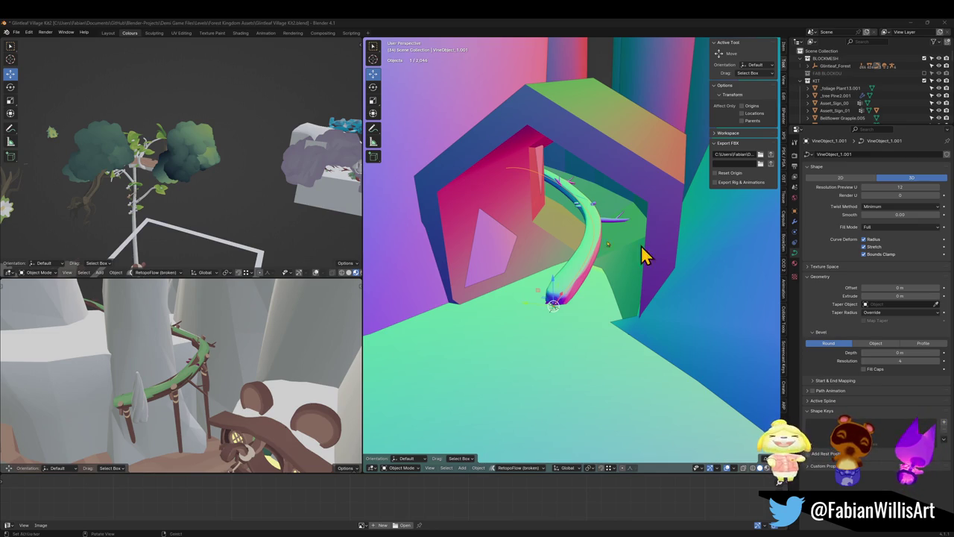
pyautogui.keyDown('alt'); pyautogui.middleClick(571, 250); pyautogui.keyUp('alt')
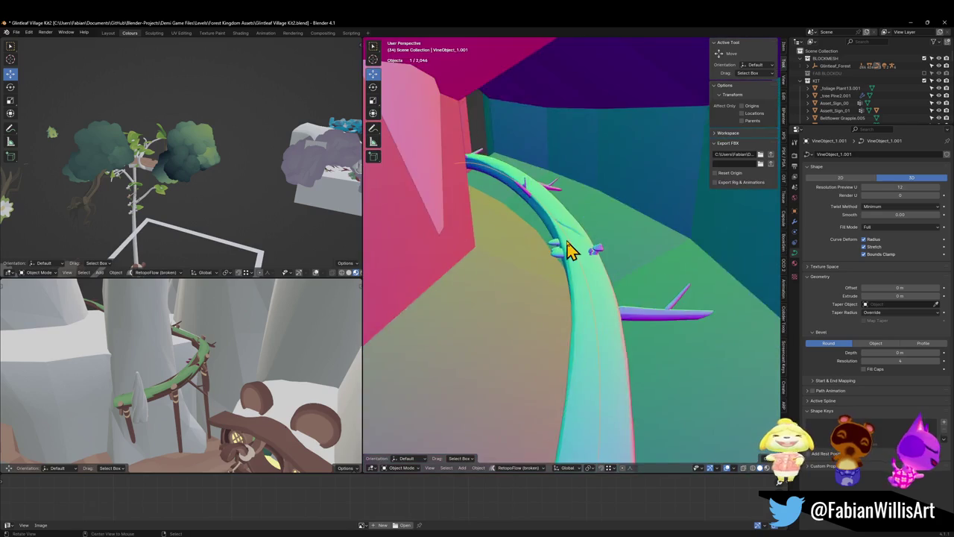
# Fly the view along the curved vine and in toward the doorway arch
pyautogui.hotkey('shift', '`')
pyautogui.press('w')
pyautogui.press('s')
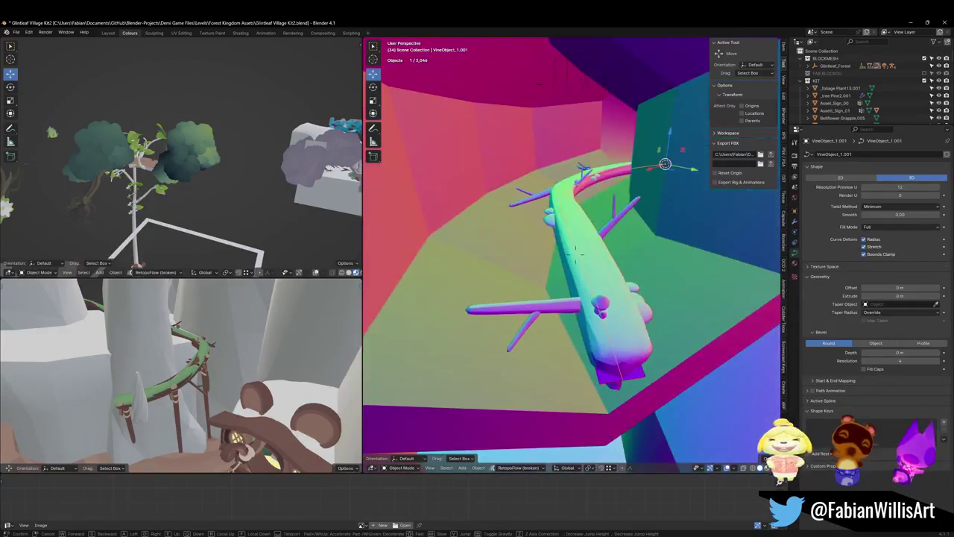
pyautogui.press('w')
pyautogui.press('w')
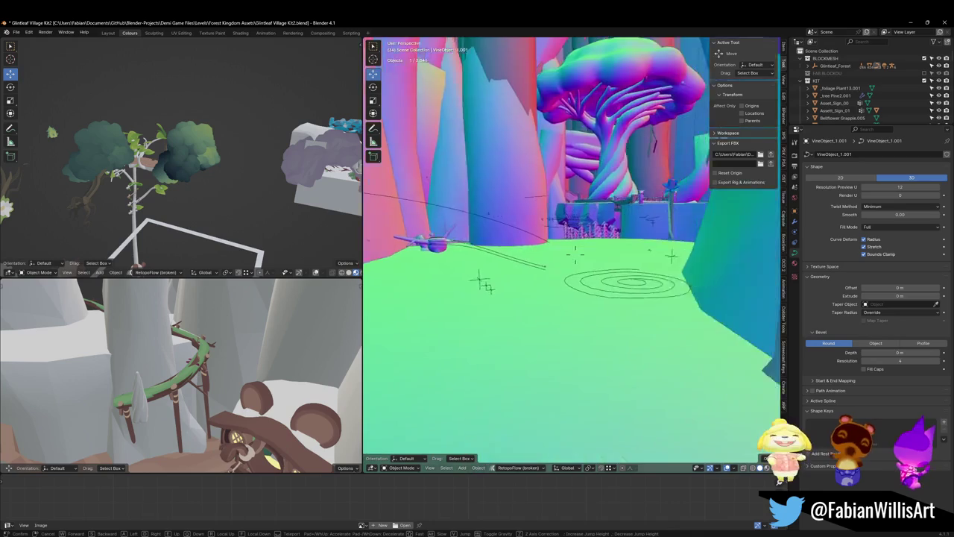
pyautogui.press('s')
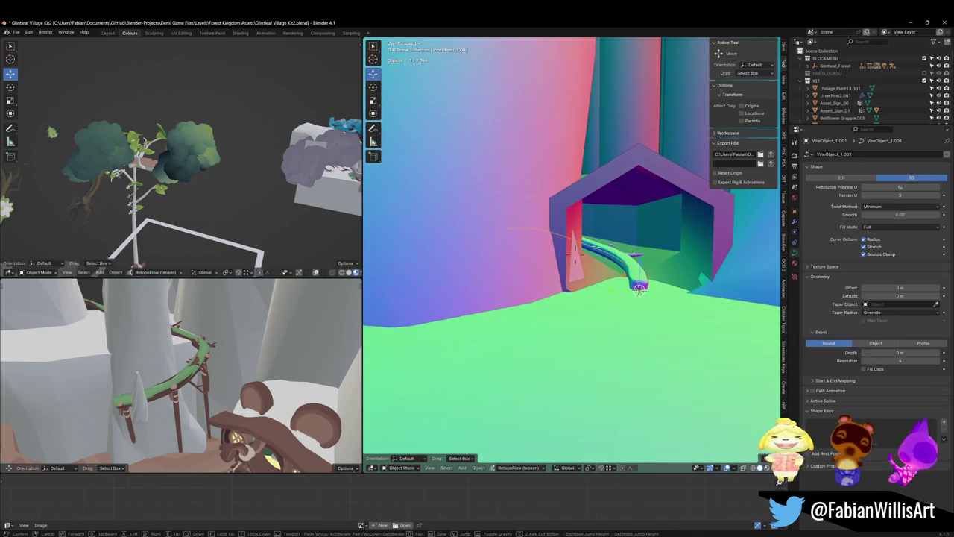
pyautogui.press('w')
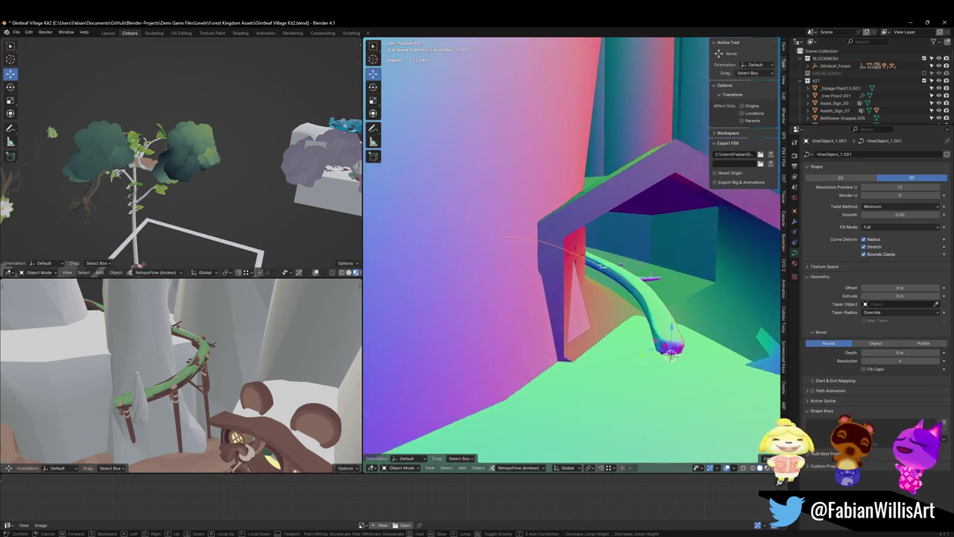
pyautogui.press('s')
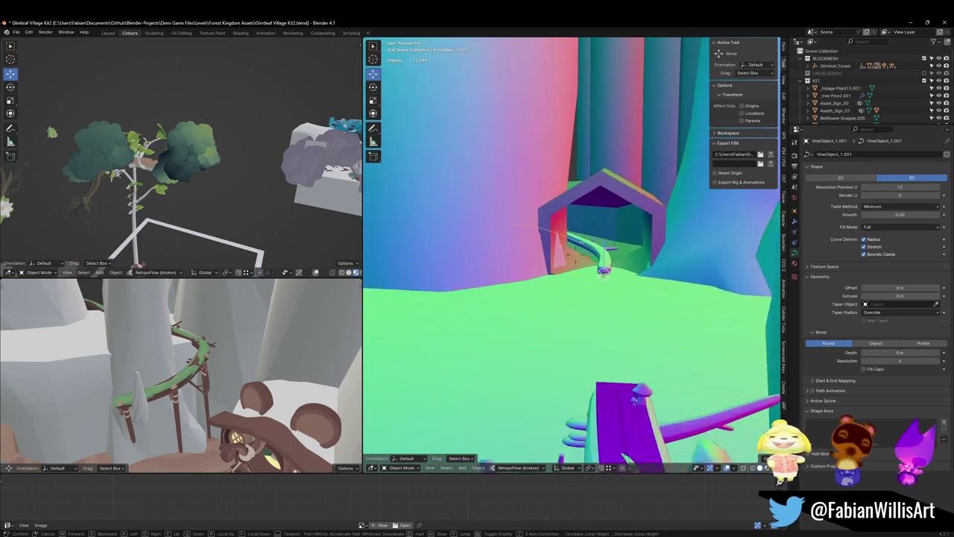
pyautogui.press('w')
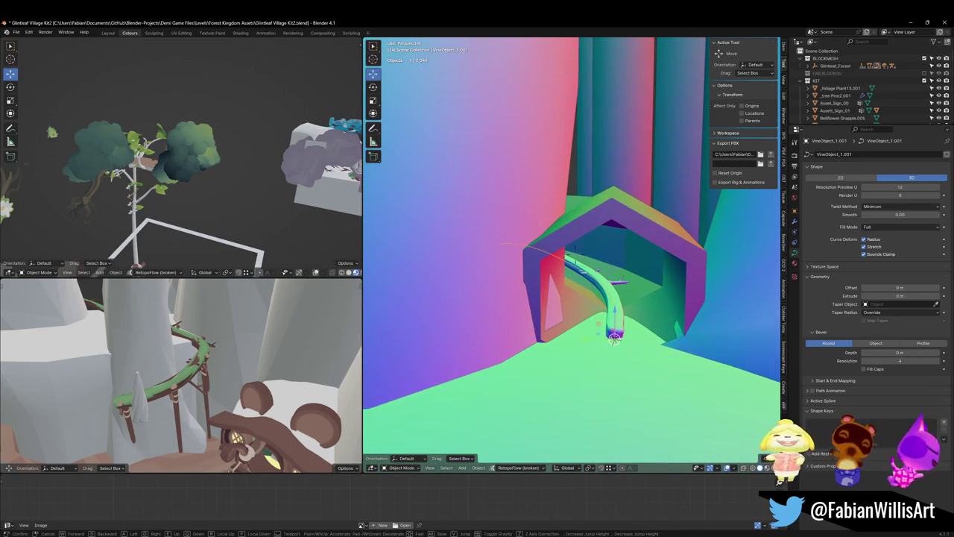
pyautogui.press('w')
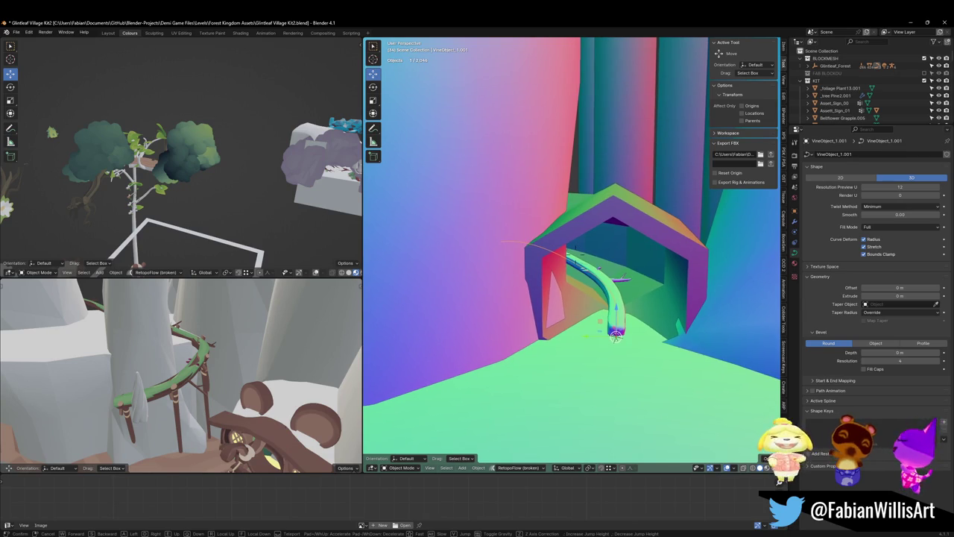
pyautogui.click(600, 264)
# Walk the view through the village and arch to the vine, then unhide all objects
pyautogui.hotkey('shift', '`')
pyautogui.press('s')
pyautogui.press('w')
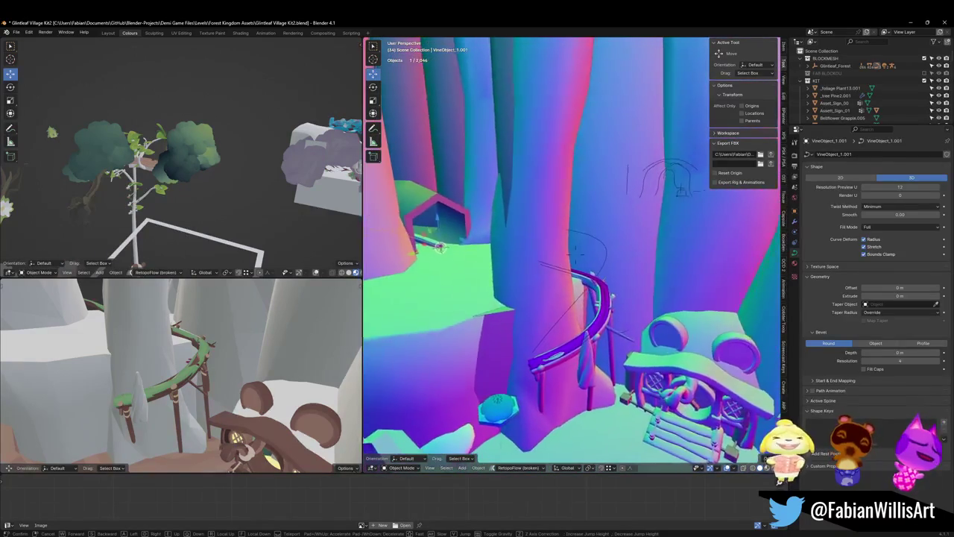
pyautogui.press('e')
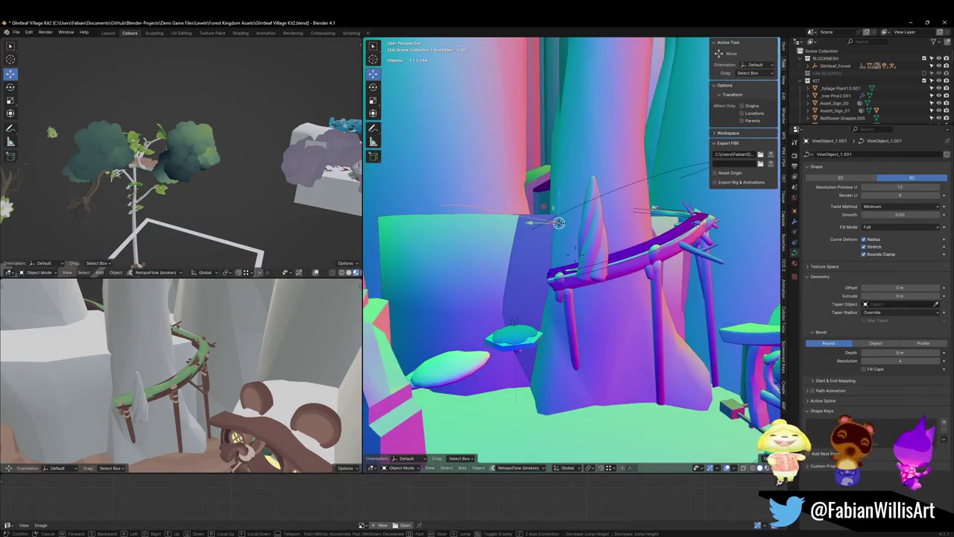
pyautogui.press('w')
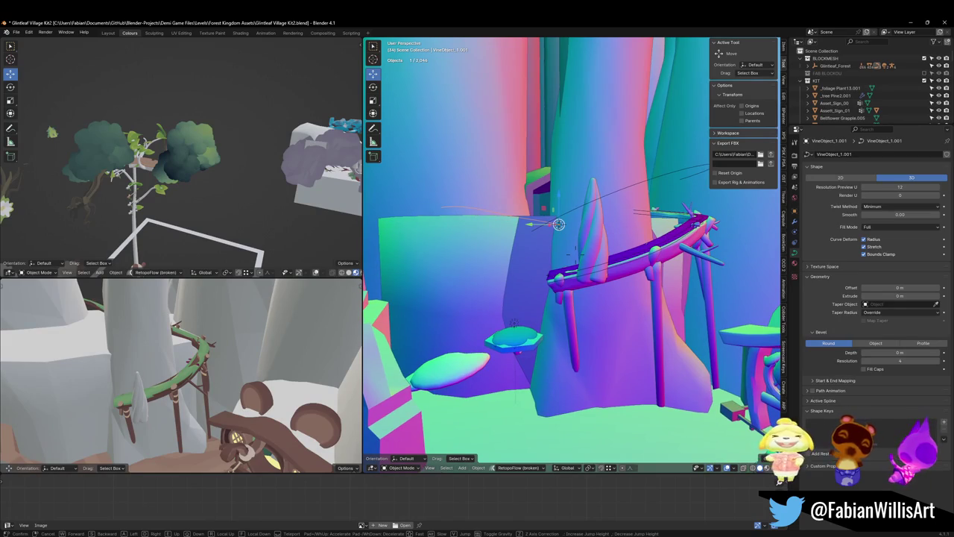
pyautogui.press('w')
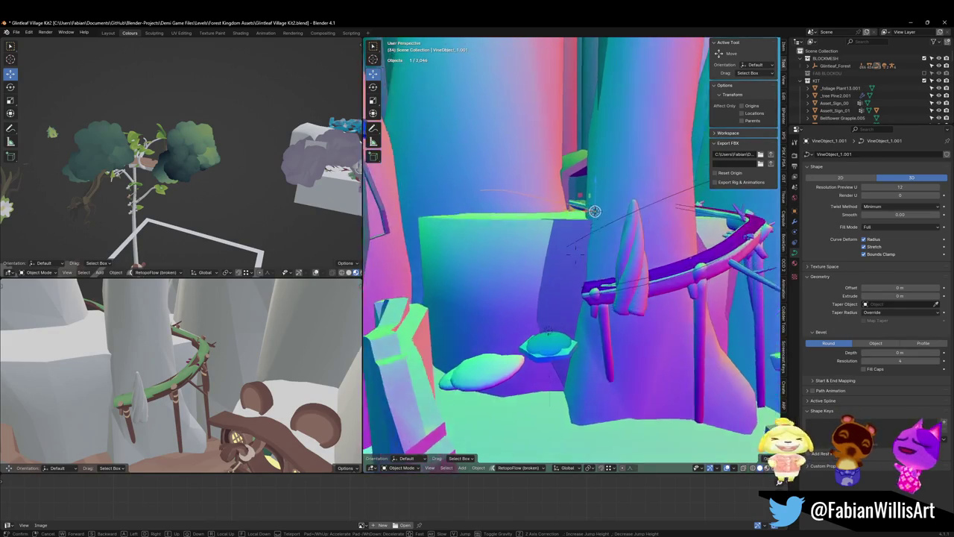
pyautogui.press('w')
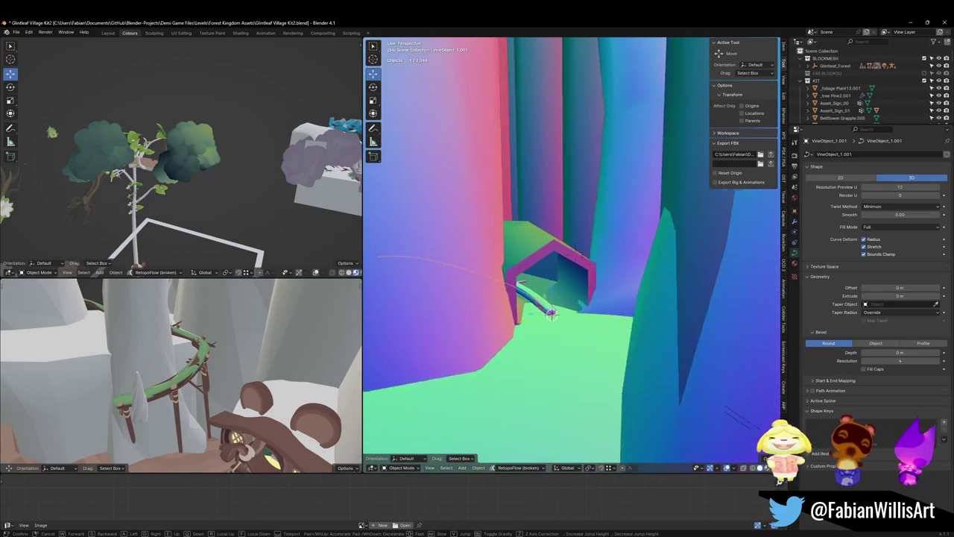
pyautogui.press('w')
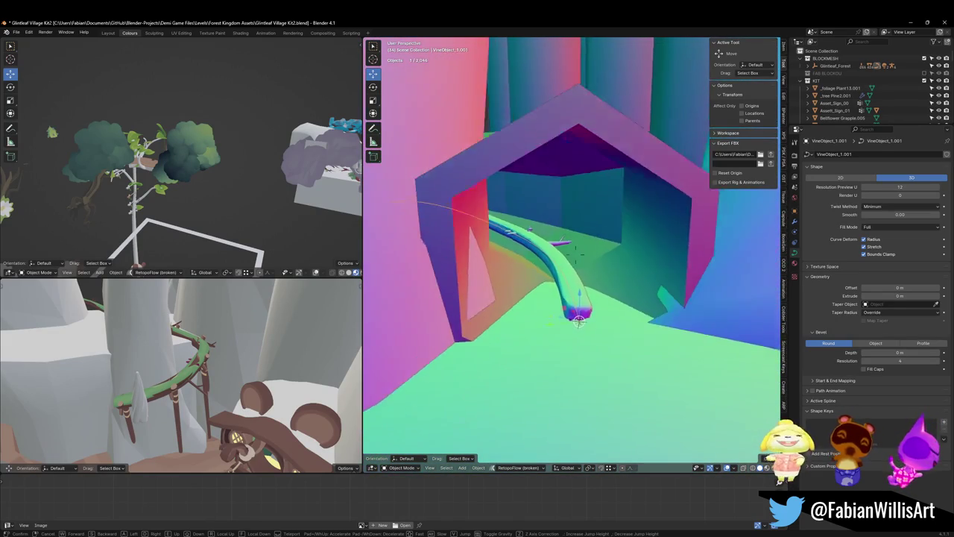
pyautogui.click(604, 296)
pyautogui.hotkey('alt', 'h')
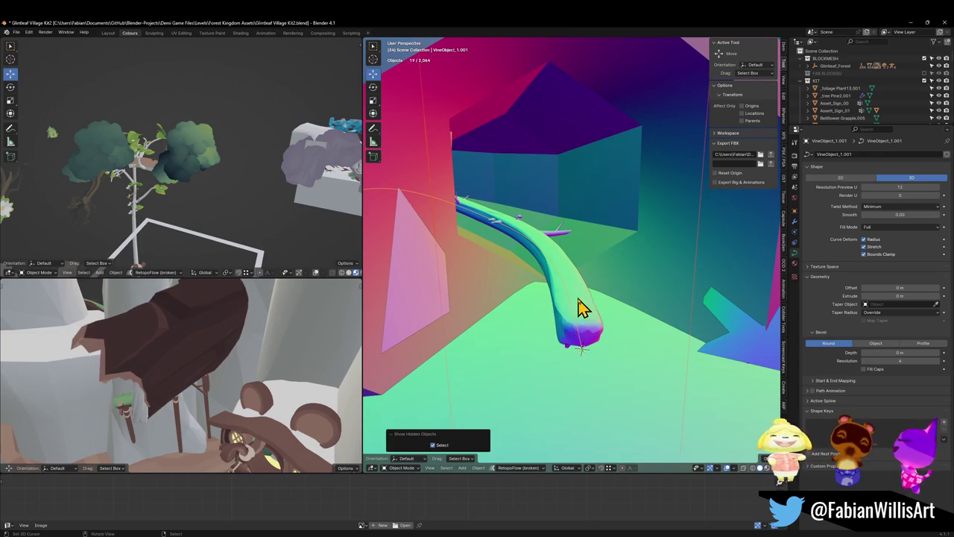
# Hide the revealed objects again and move vine mesh Cylinder.097 vertically along Z
pyautogui.hotkey('ctrl', 'z')
pyautogui.click(592, 311)
pyautogui.press('g')
pyautogui.press('z')
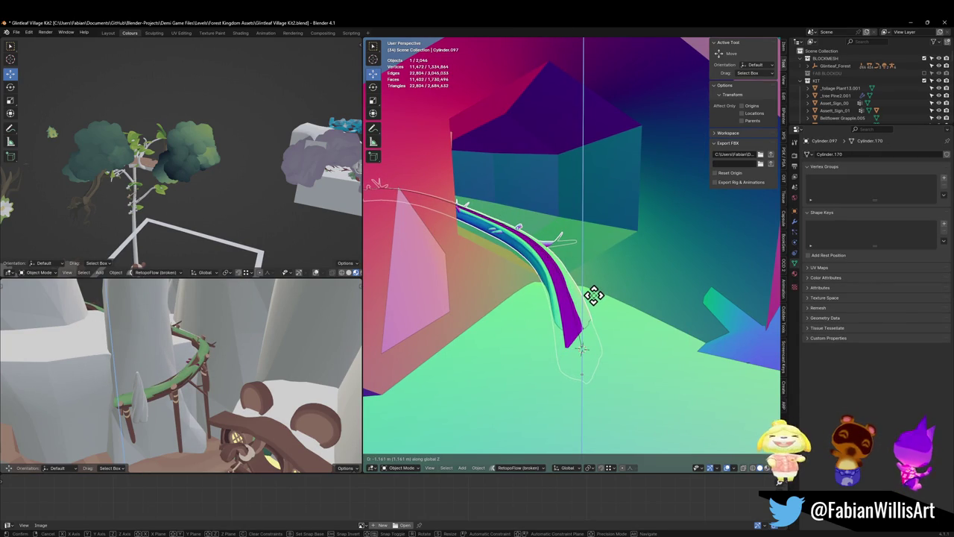
pyautogui.click(585, 302)
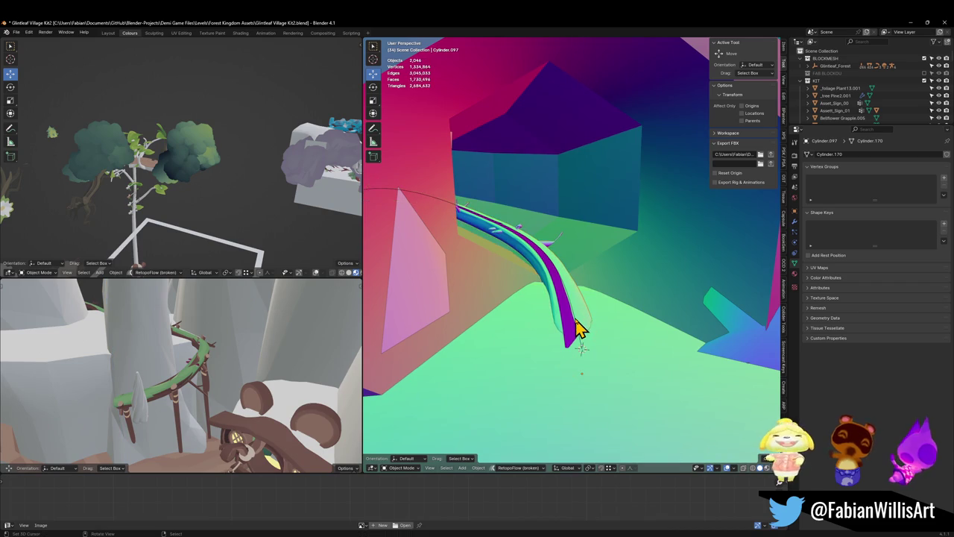
# Start tilting the points of guide curve VineObject_1.001 in Edit Mode
pyautogui.click(580, 330)
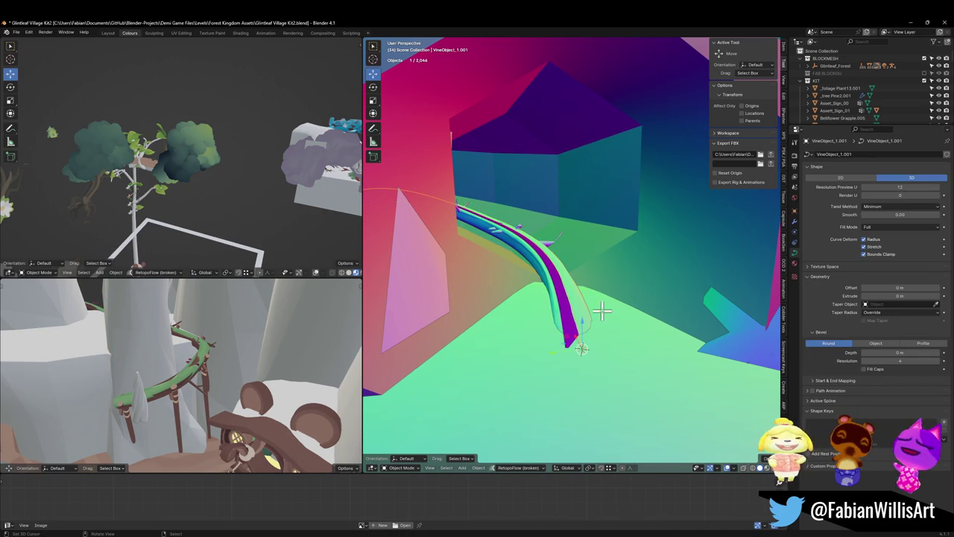
pyautogui.press('Tab')
pyautogui.hotkey('ctrl', 't')
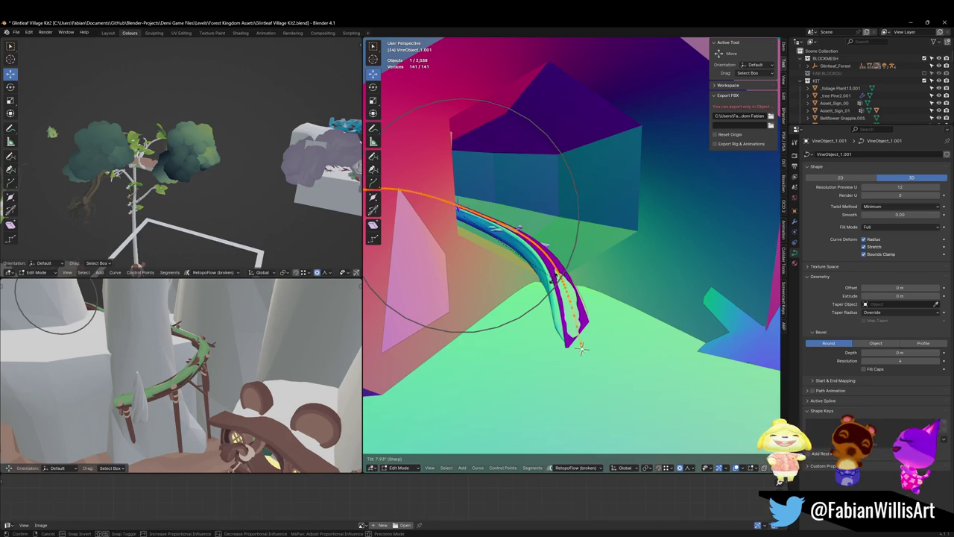
# Confirm the roughly 7.23° tilt on VineObject_1.001 and orbit to inspect the twisted vine
pyautogui.click(526, 254)
pyautogui.moveTo(520, 241)
pyautogui.mouseDown()
pyautogui.moveTo(562, 251)
pyautogui.moveTo(567, 214)
pyautogui.mouseUp()
pyautogui.moveTo(588, 265)
pyautogui.mouseDown()
pyautogui.moveTo(568, 147)
pyautogui.moveTo(588, 179)
pyautogui.moveTo(639, 156)
pyautogui.moveTo(624, 221)
pyautogui.moveTo(605, 250)
pyautogui.moveTo(589, 231)
pyautogui.moveTo(602, 240)
pyautogui.mouseUp()
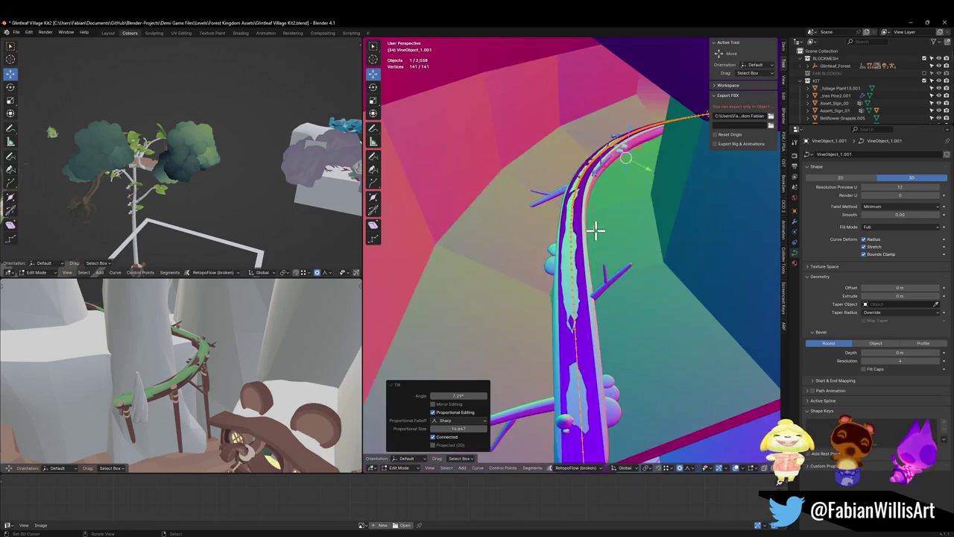
pyautogui.moveTo(604, 149)
pyautogui.mouseDown()
pyautogui.moveTo(665, 187)
pyautogui.moveTo(573, 187)
pyautogui.moveTo(633, 240)
pyautogui.moveTo(588, 213)
pyautogui.mouseUp()
pyautogui.moveTo(585, 260); pyautogui.dragTo(638, 277)
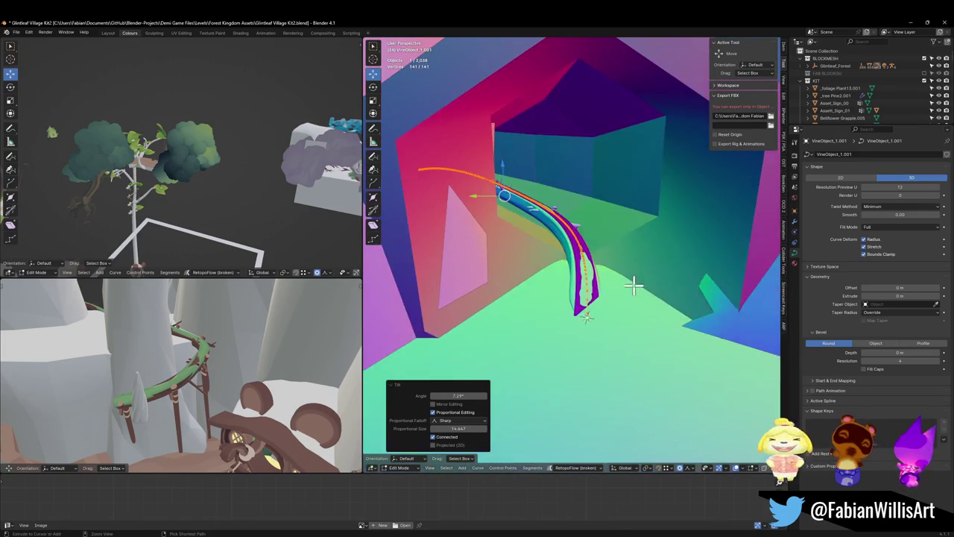
# Return to Object Mode, save Glintleaf Village Kit2.blend, and walk toward the pink wall
pyautogui.press('Tab')
pyautogui.hotkey('ctrl', 's')
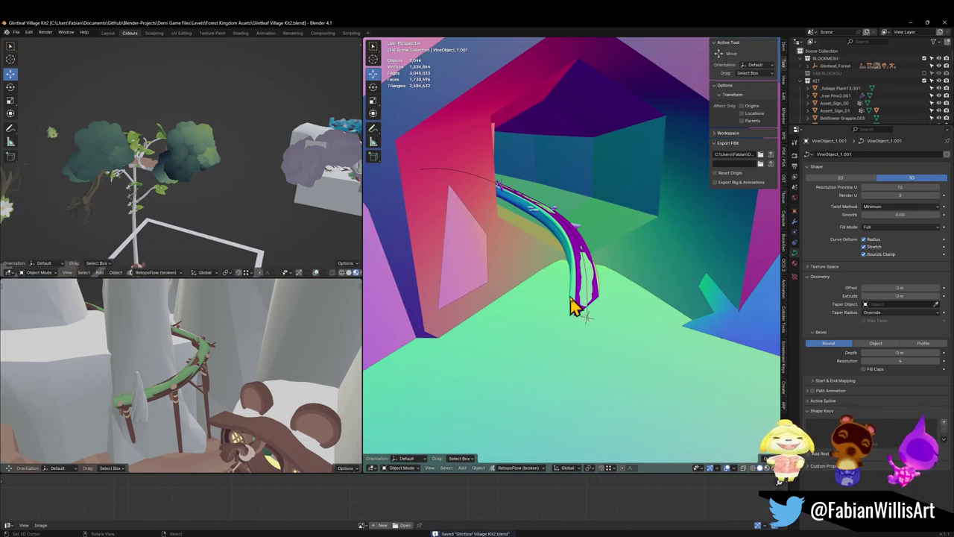
pyautogui.hotkey('shift', '`')
pyautogui.press('w')
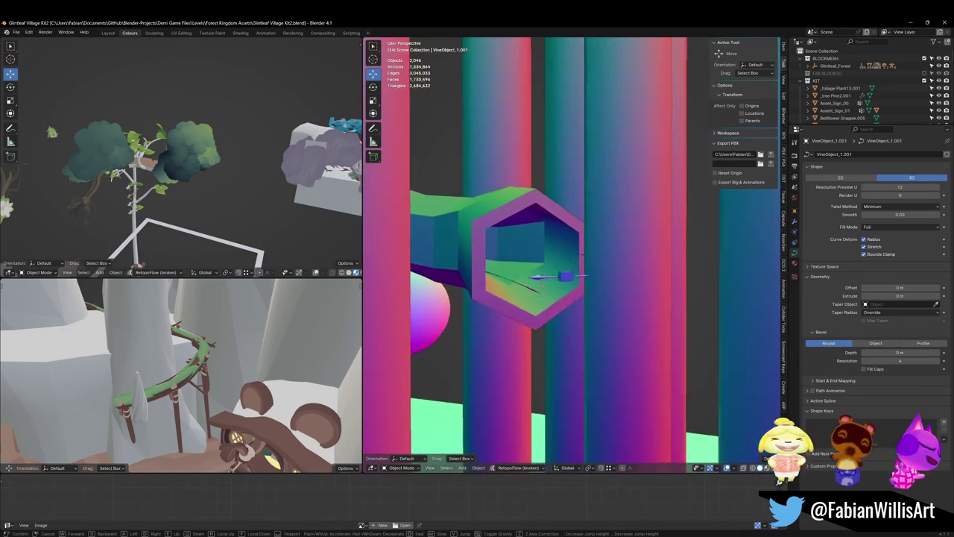
# Duplicate a centre edge loop of VineObject_2 and separate it into its own object
pyautogui.click(576, 254)
pyautogui.click(634, 336)
pyautogui.press('Tab')
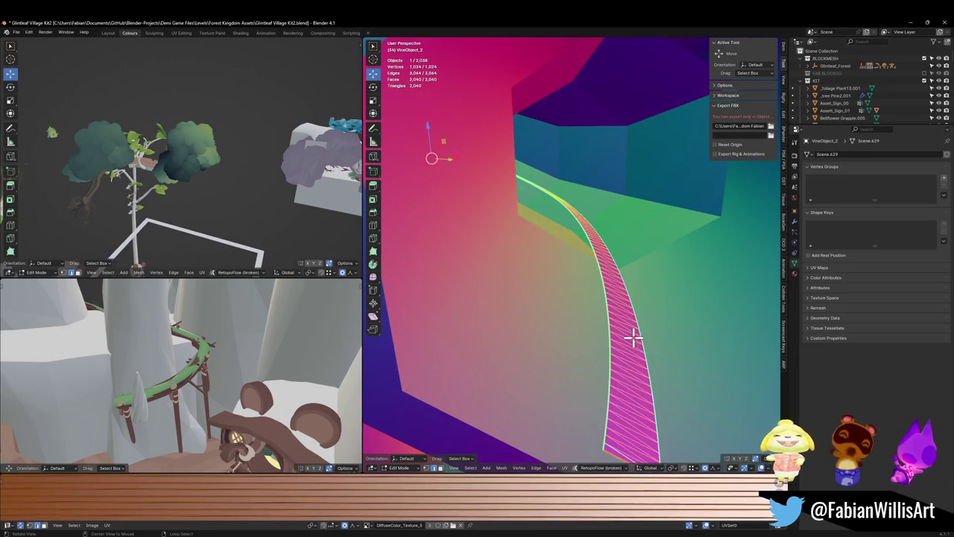
pyautogui.hotkey('ctrl', 'r')
pyautogui.click(618, 419)
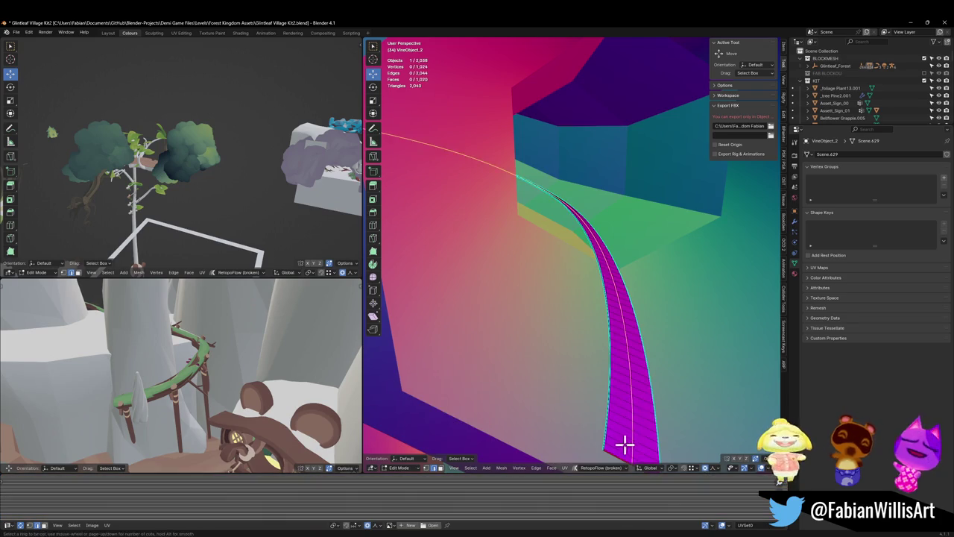
pyautogui.rightClick(638, 398)
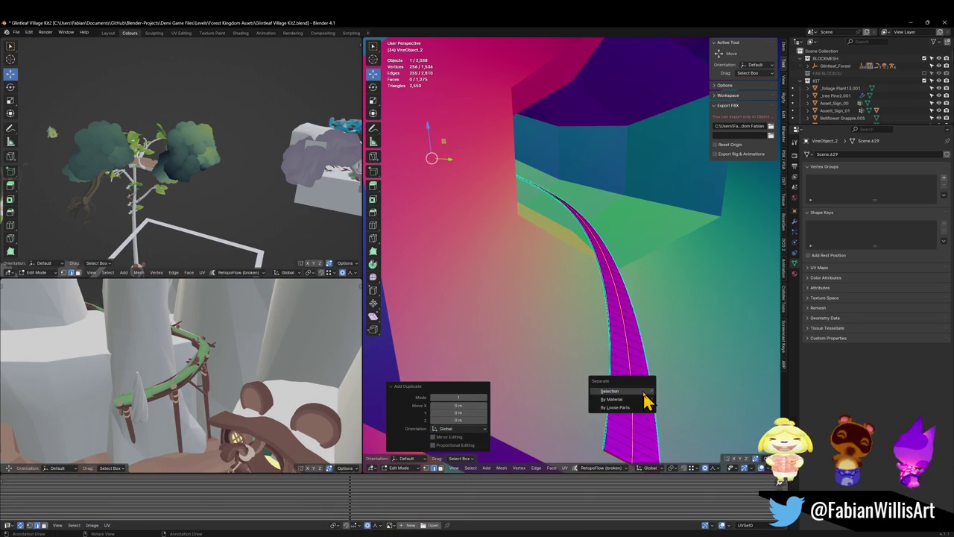
pyautogui.press('Tab')
pyautogui.click(632, 418)
pyautogui.press('q')
pyautogui.press('Escape')
pyautogui.click(634, 416)
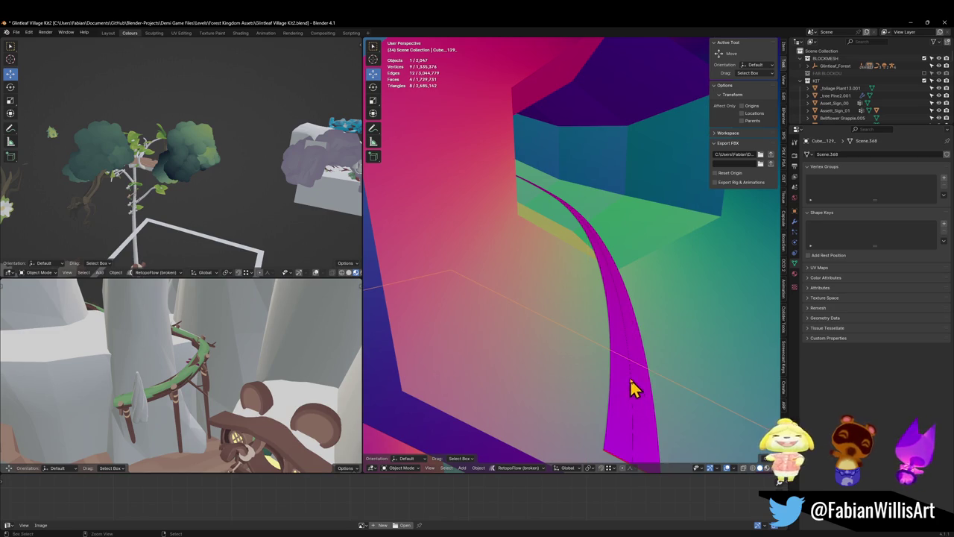
# Set VineObject_2.001 to draw In Front and convert it to a curve
pyautogui.moveTo(631, 351); pyautogui.dragTo(616, 318)
pyautogui.click(522, 378)
pyautogui.press('q')
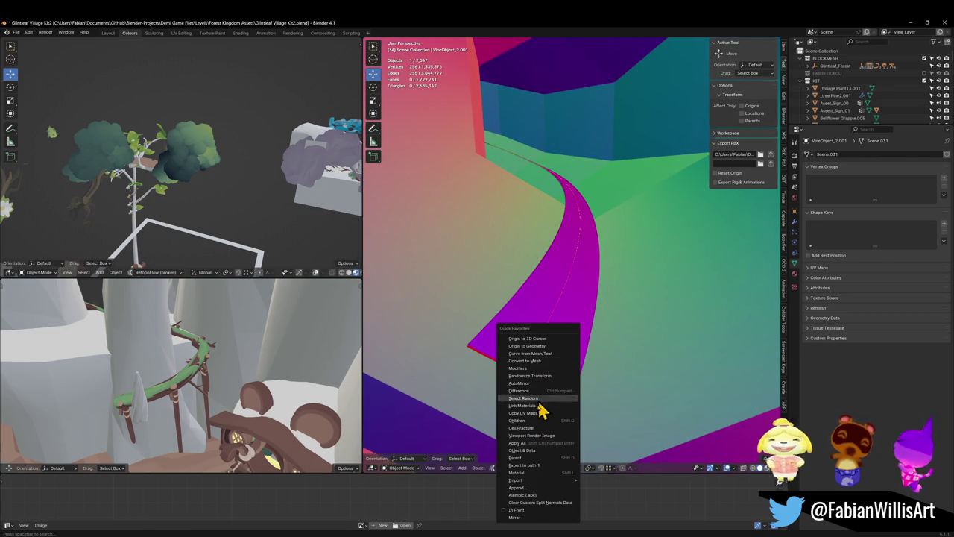
pyautogui.click(522, 510)
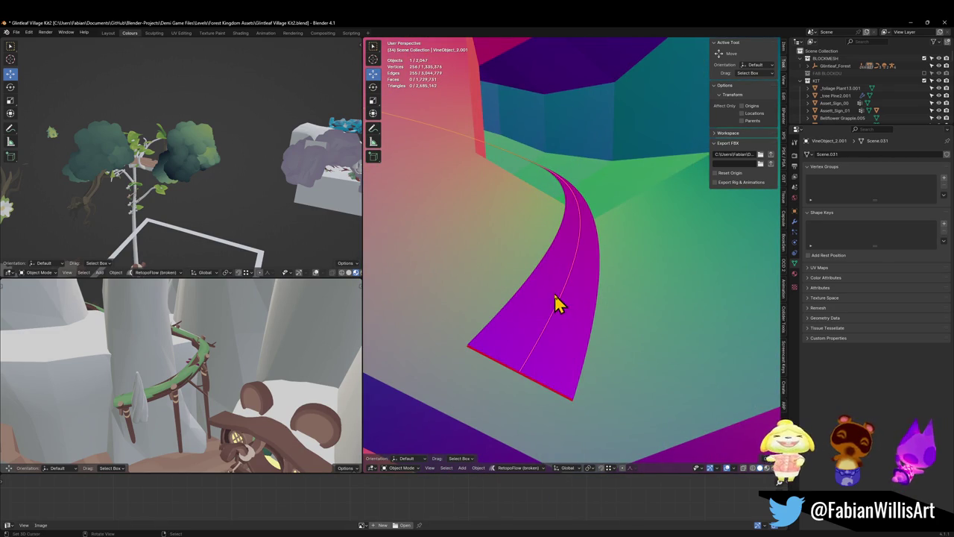
pyautogui.press('q')
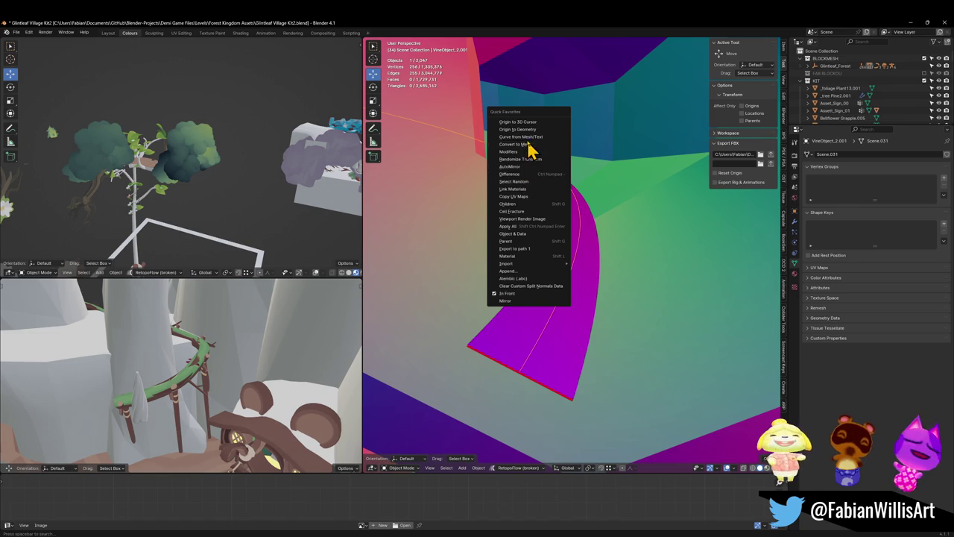
pyautogui.click(534, 145)
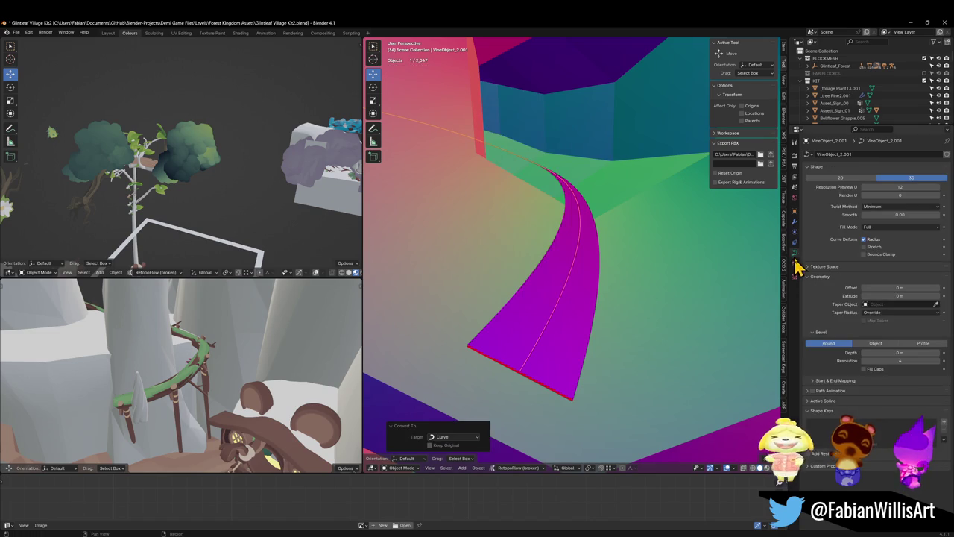
# Enable Stretch and Bounds Clamp curve deformation on the new curve
pyautogui.click(872, 246)
pyautogui.click(873, 254)
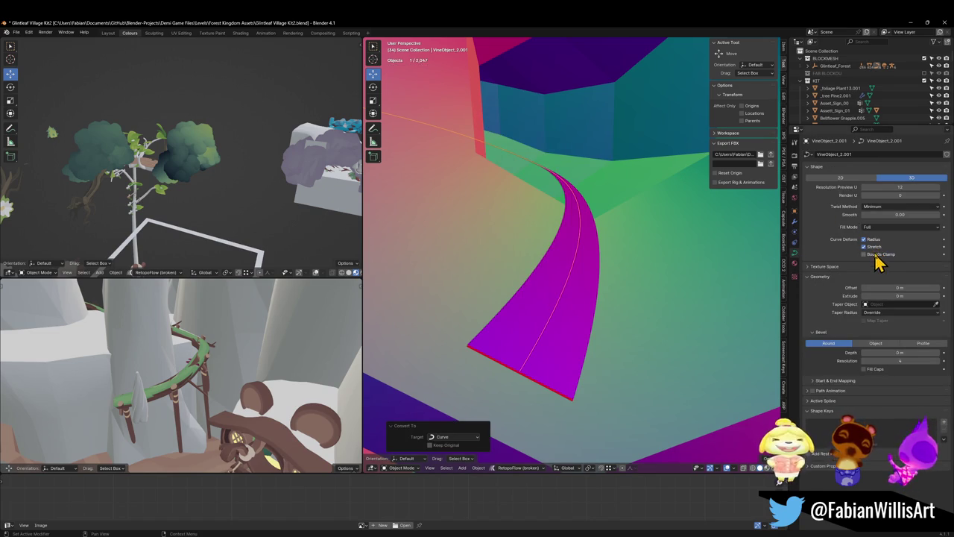
pyautogui.hscroll(-3, 686, 277)
# Set VineObject_2.001's origin to its control points using the 3D cursor
pyautogui.press('Tab')
pyautogui.hotkey('shift', 's')
pyautogui.click(583, 341)
pyautogui.press('Tab')
pyautogui.rightClick(584, 340)
pyautogui.click(579, 342)
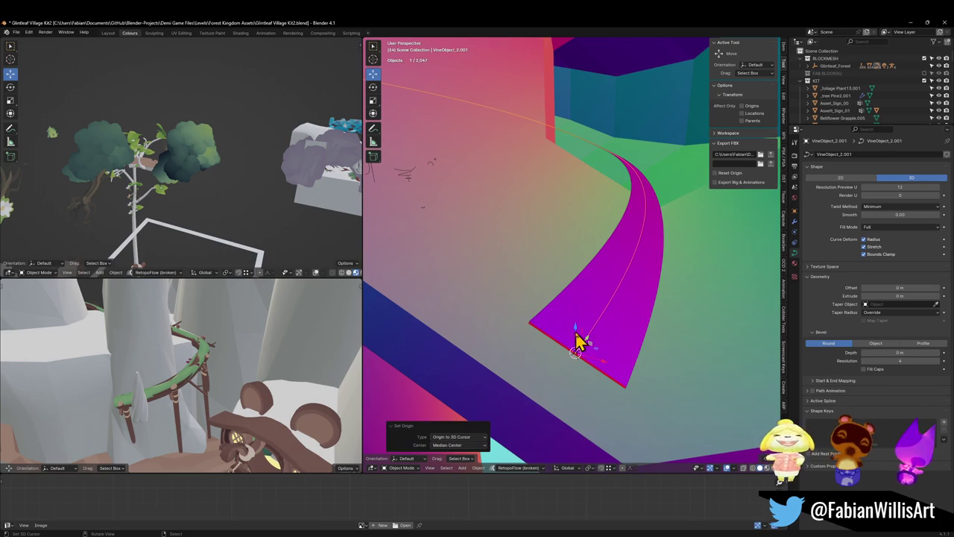
# Duplicate the vine mesh cylinder and snap the copy to the 3D cursor
pyautogui.hotkey('shift', '`')
pyautogui.click(545, 335)
pyautogui.click(542, 307)
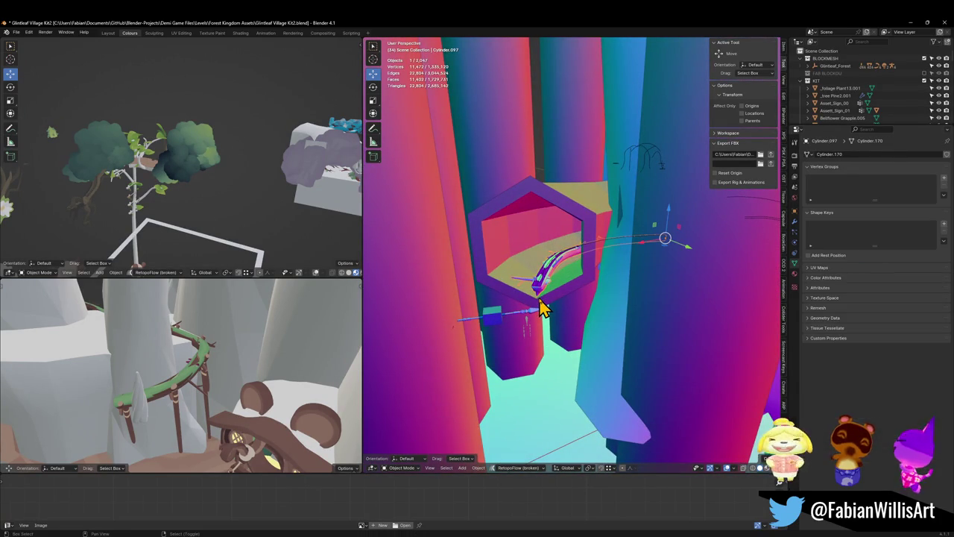
pyautogui.hotkey('shift', 'd')
pyautogui.press('Escape')
pyautogui.hotkey('shift', '`')
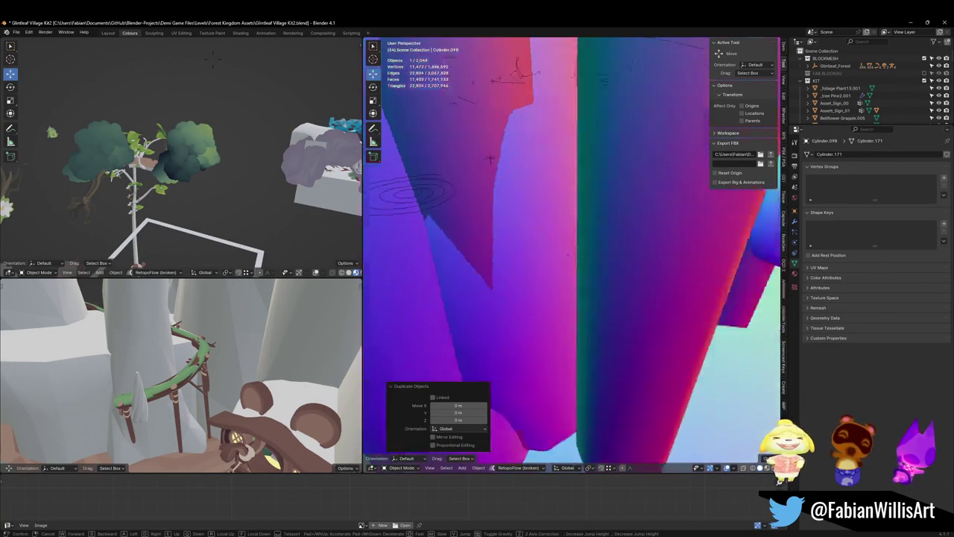
pyautogui.click(575, 254)
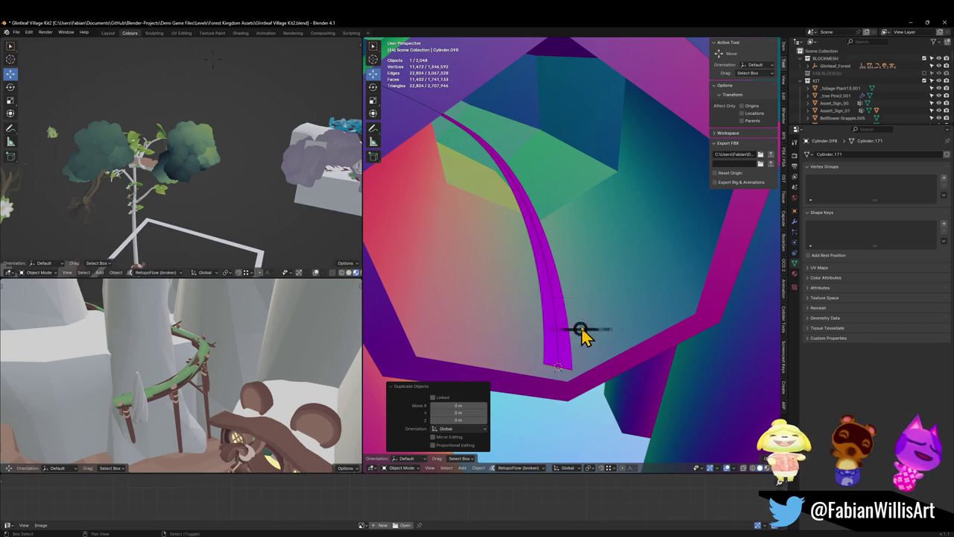
pyautogui.hotkey('shift', 's')
pyautogui.click(574, 251)
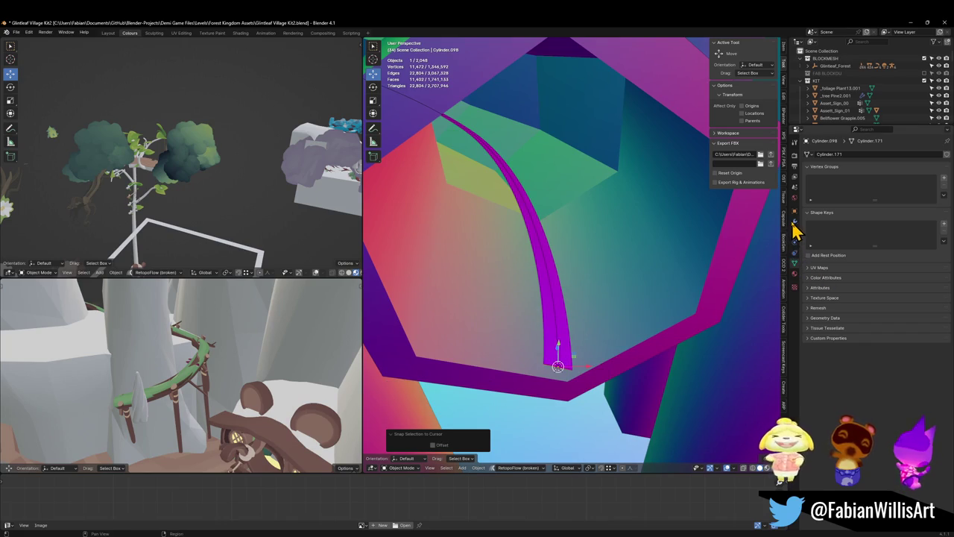
# Retarget the copy's Curve modifier to bend along VineObject_2.001
pyautogui.click(794, 221)
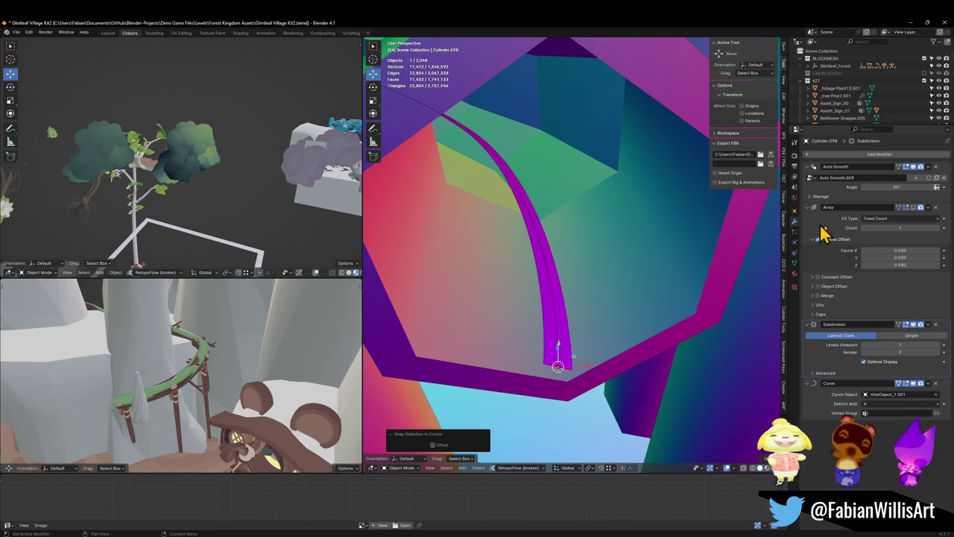
pyautogui.click(936, 394)
pyautogui.click(936, 395)
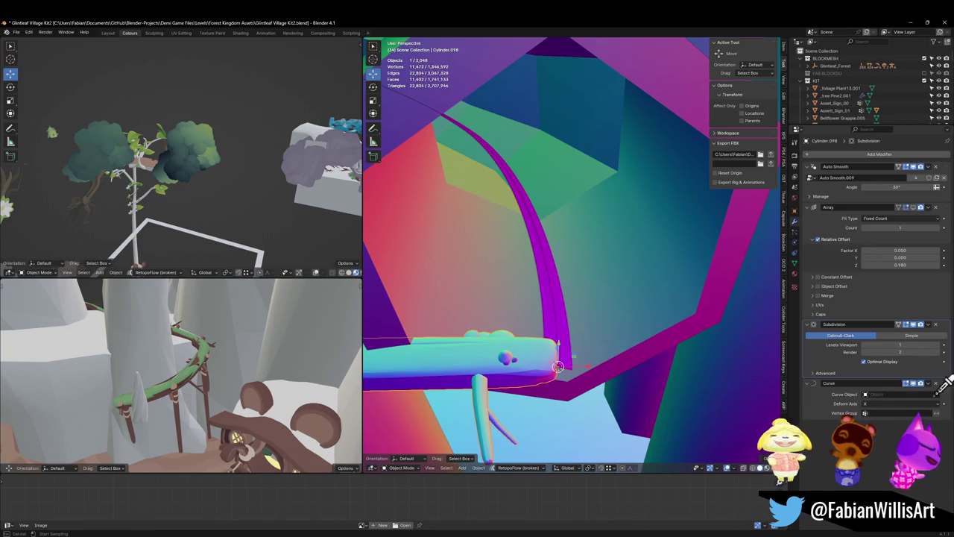
pyautogui.click(556, 312)
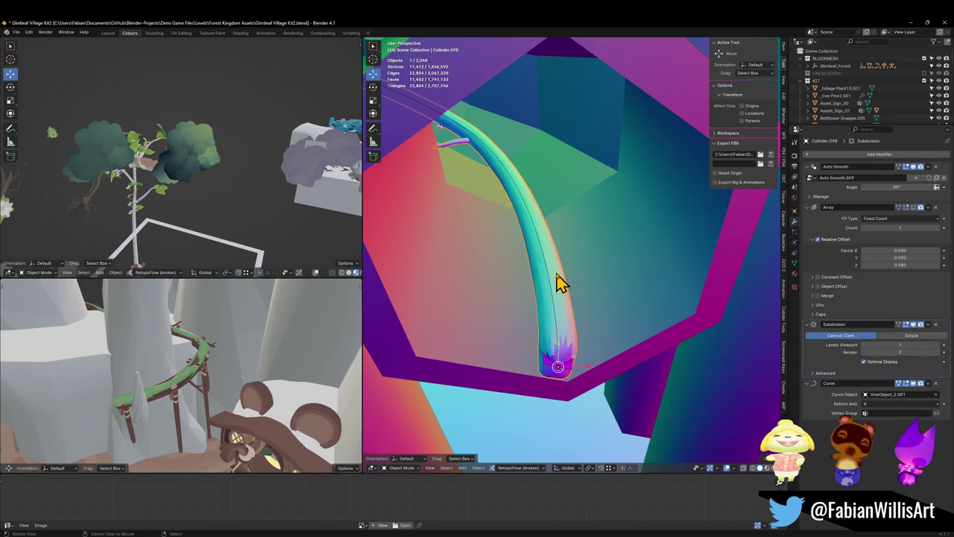
pyautogui.scroll(3, 560, 282)
pyautogui.scroll(-3, 560, 249)
# Raise Cylinder.098 0.574 m along Z, then select the guide curve
pyautogui.press('g')
pyautogui.press('z')
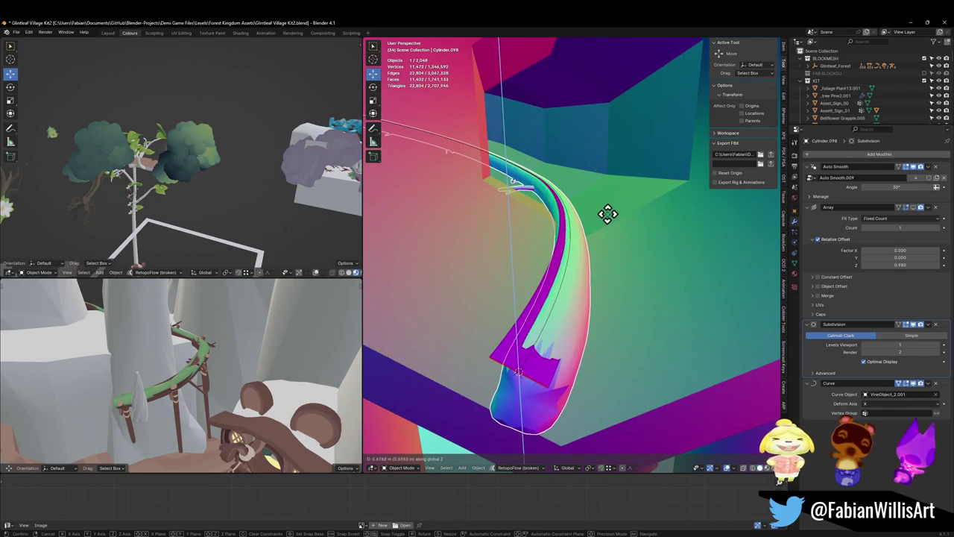
pyautogui.click(607, 223)
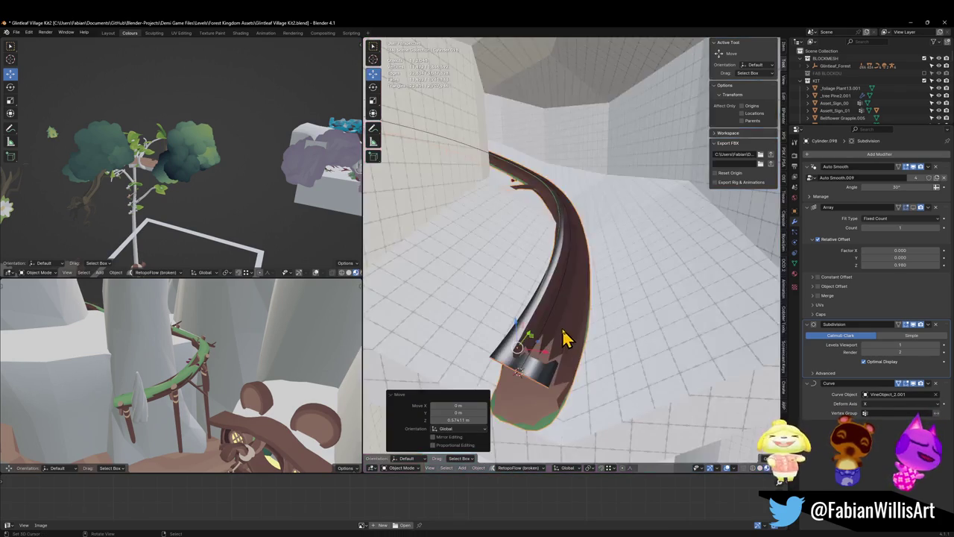
pyautogui.click(550, 328)
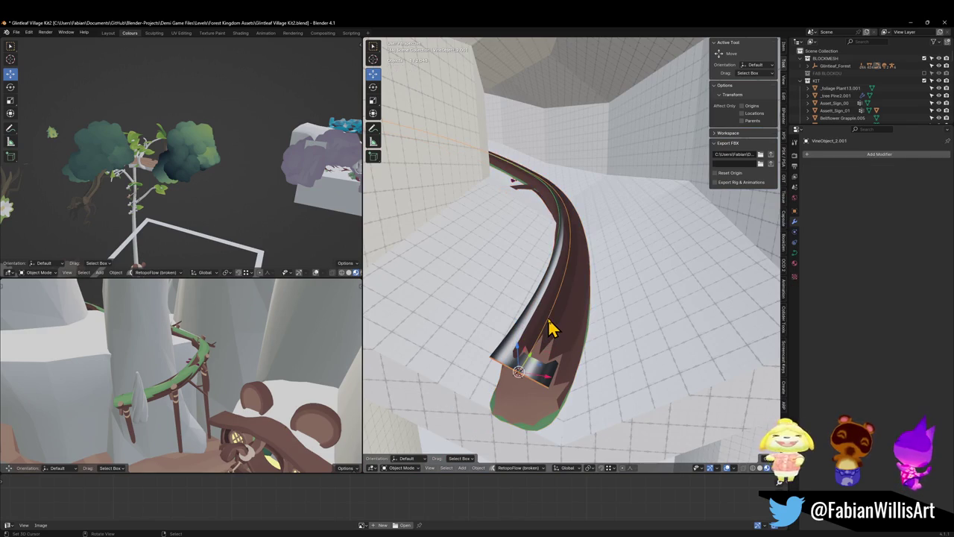
# Twist all of VineObject_2.001's points so the grey rail band faces upward
pyautogui.press('Tab')
pyautogui.press('a')
pyautogui.press('s')
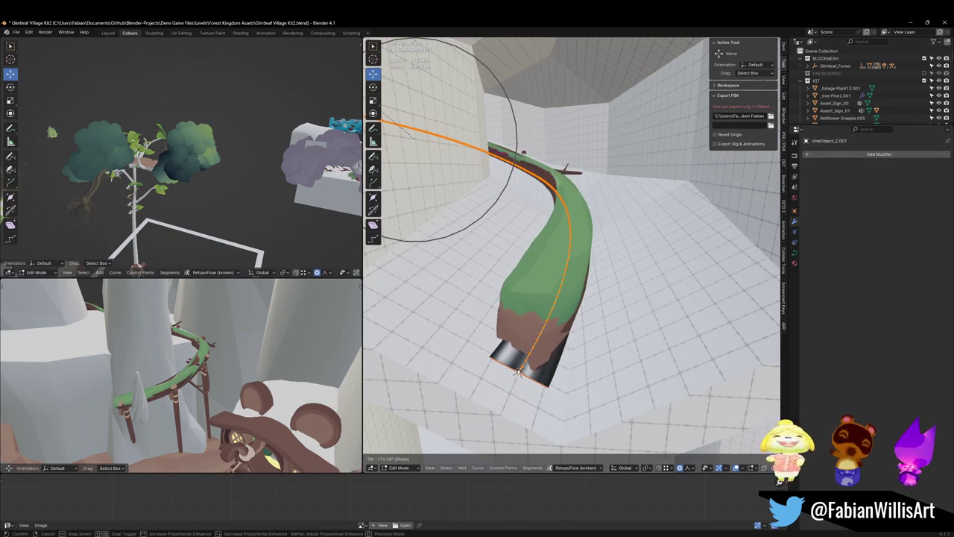
pyautogui.click(416, 136)
pyautogui.press('Tab')
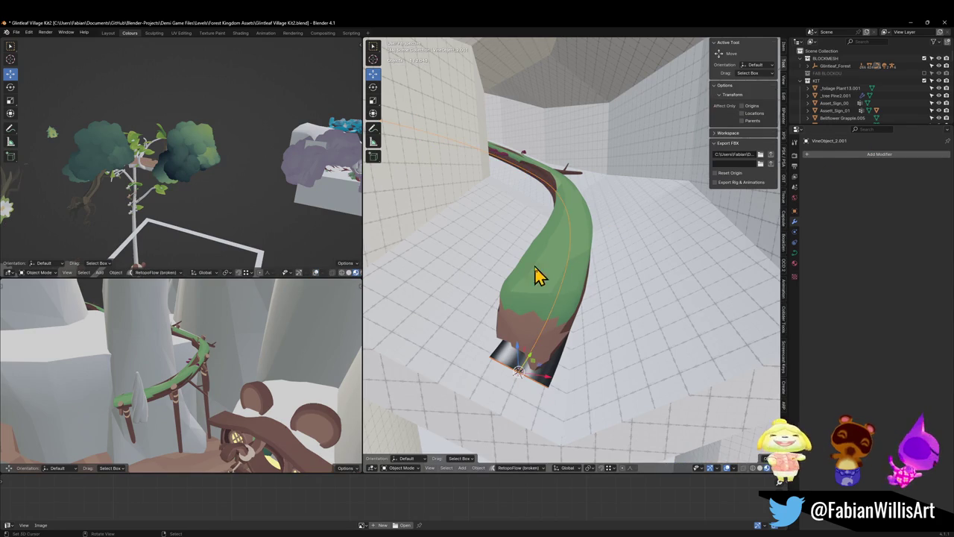
# Lower Cylinder.098 about 1.62 m onto the floor, then re-enter editing on the guide curve
pyautogui.click(548, 275)
pyautogui.press('g')
pyautogui.press('z')
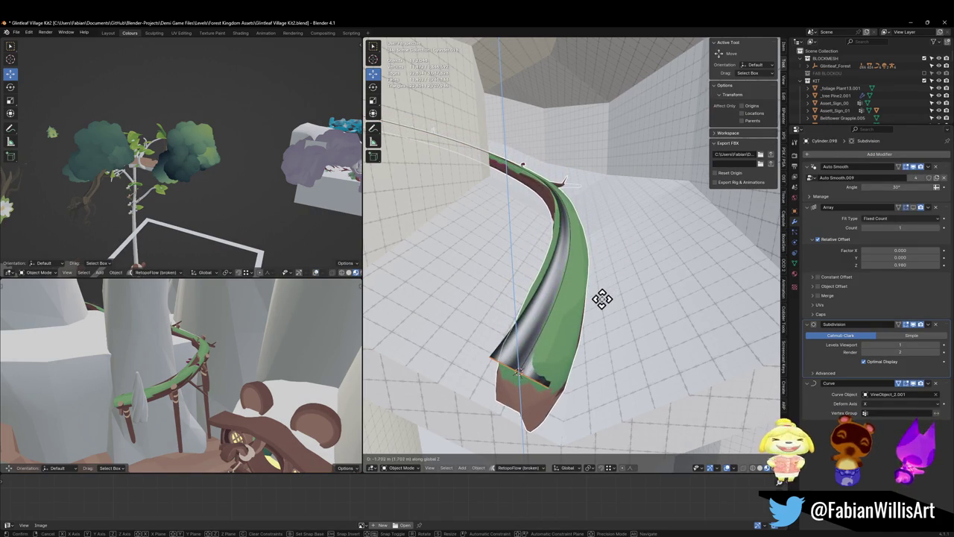
pyautogui.click(615, 298)
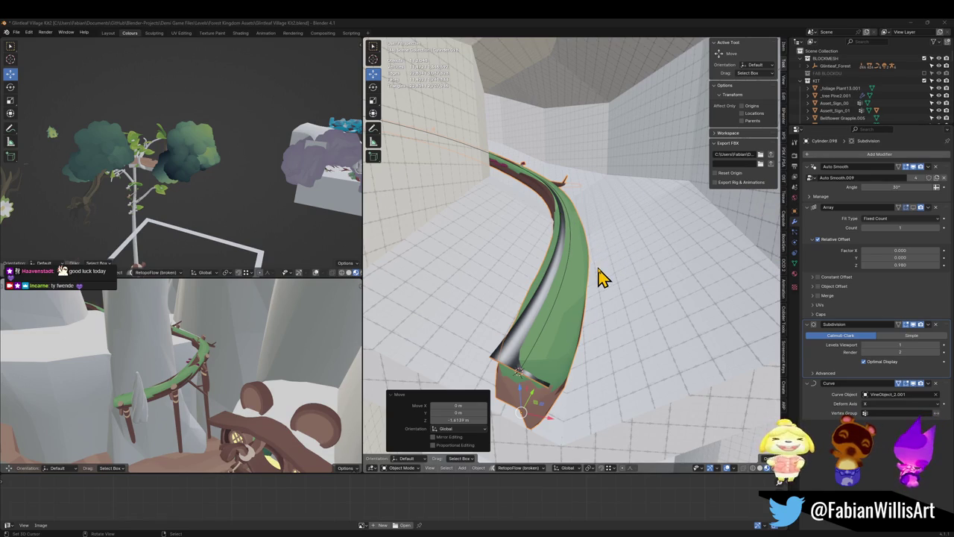
pyautogui.press('g')
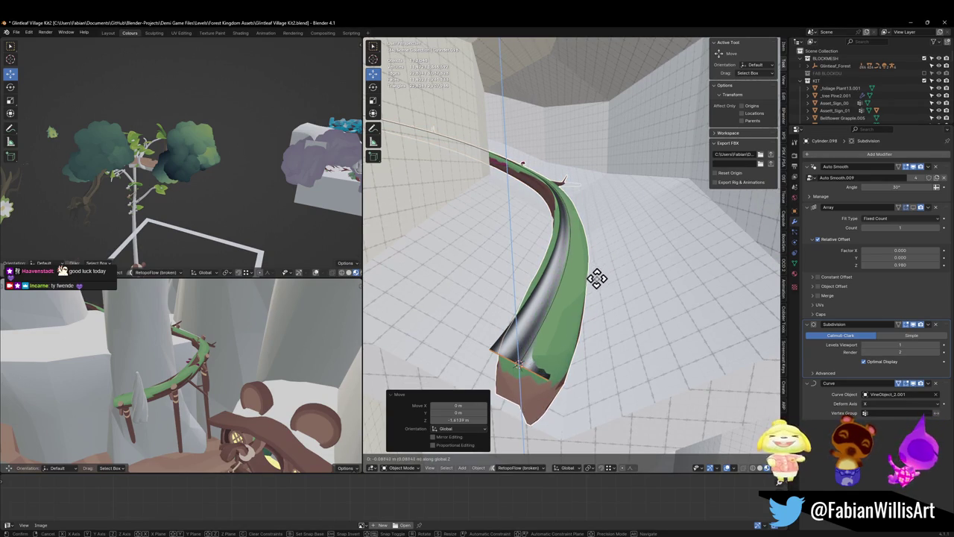
pyautogui.click(555, 307)
pyautogui.click(555, 307)
pyautogui.click(555, 307)
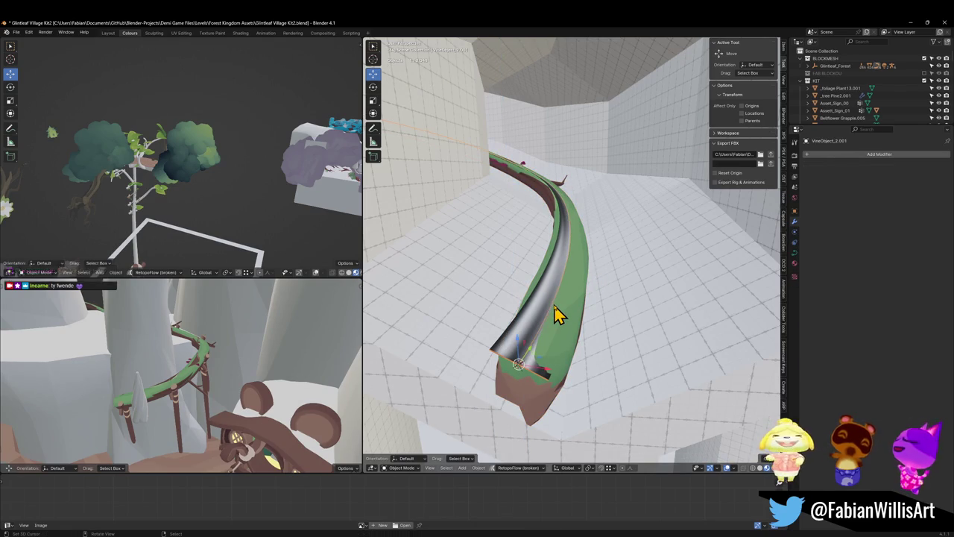
pyautogui.press('Tab')
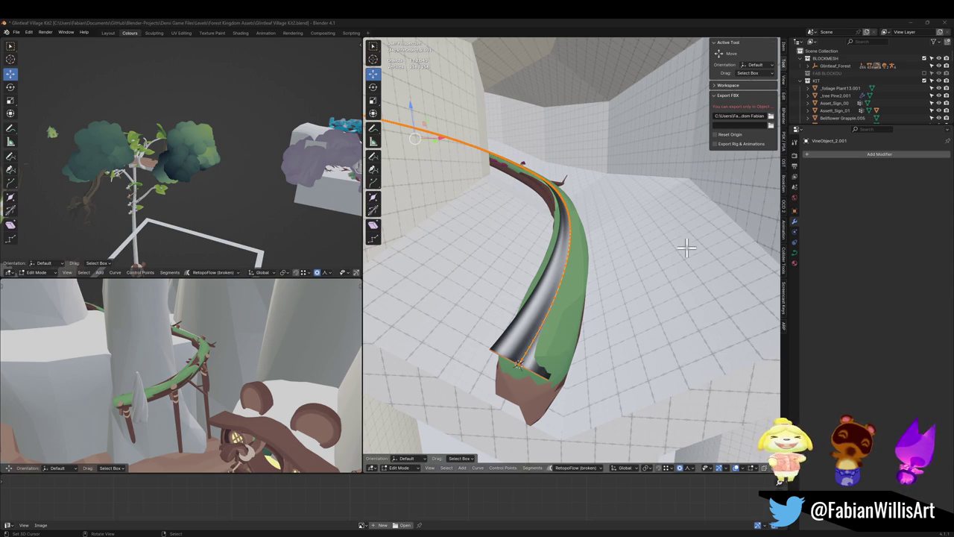
# Tilt VineObject_2.001's points by 14.5°
pyautogui.moveTo(576, 266)
pyautogui.mouseDown()
pyautogui.moveTo(641, 272)
pyautogui.moveTo(608, 257)
pyautogui.moveTo(611, 292)
pyautogui.mouseUp()
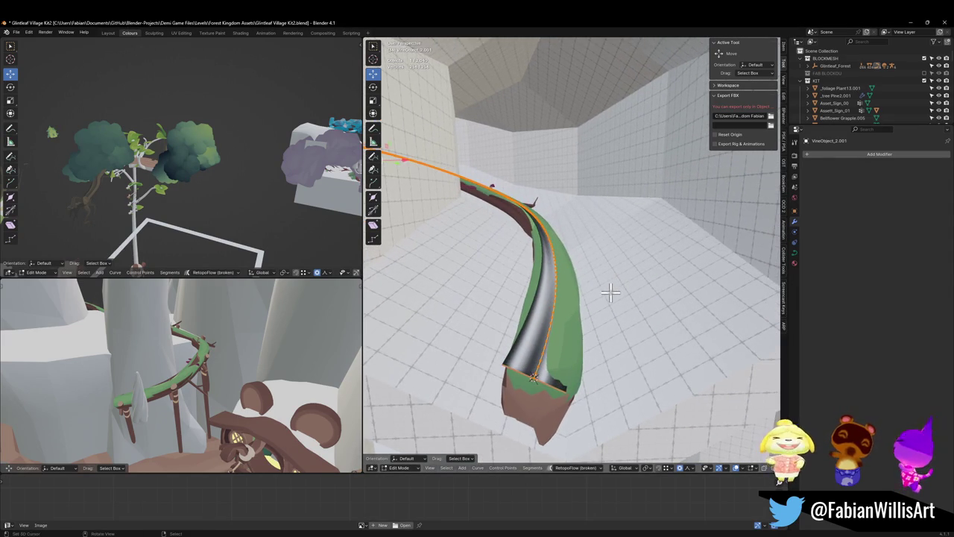
pyautogui.hotkey('ctrl', 't')
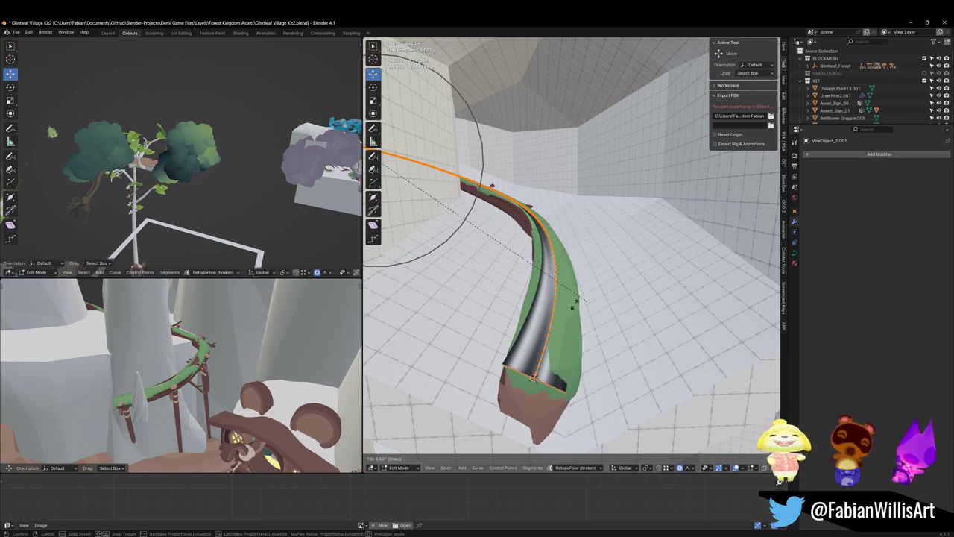
pyautogui.click(511, 289)
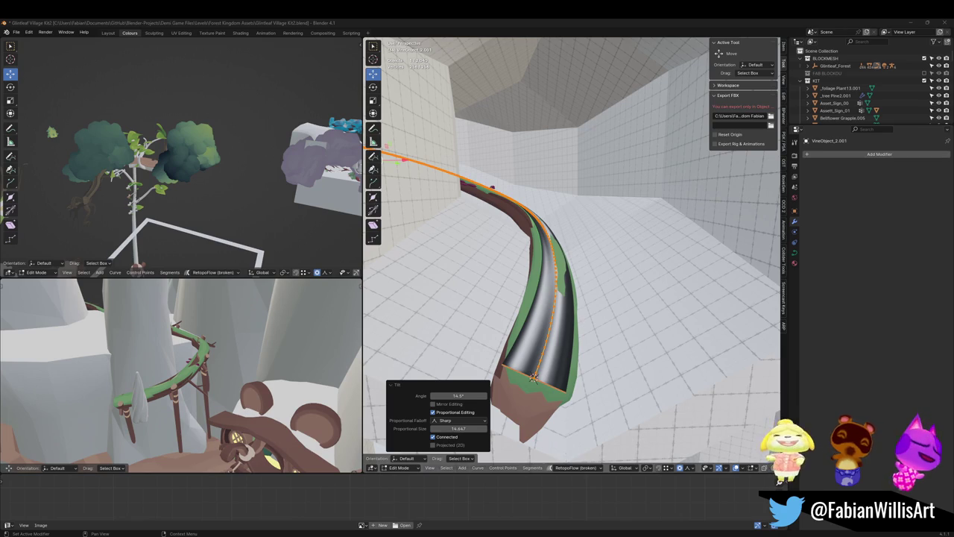
# Fly along the twisted vine past the mushroom house to check it
pyautogui.hotkey('shift', '`')
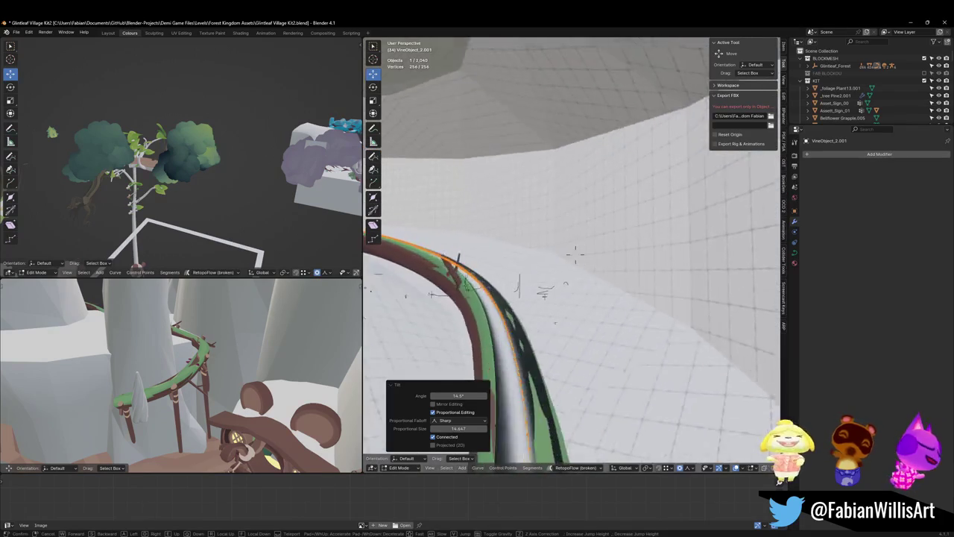
pyautogui.press('w')
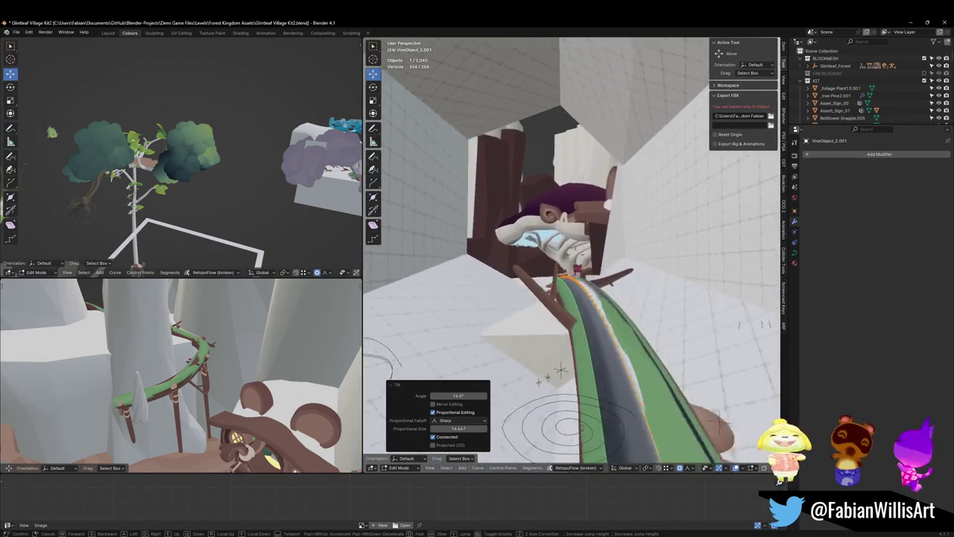
pyautogui.press('w')
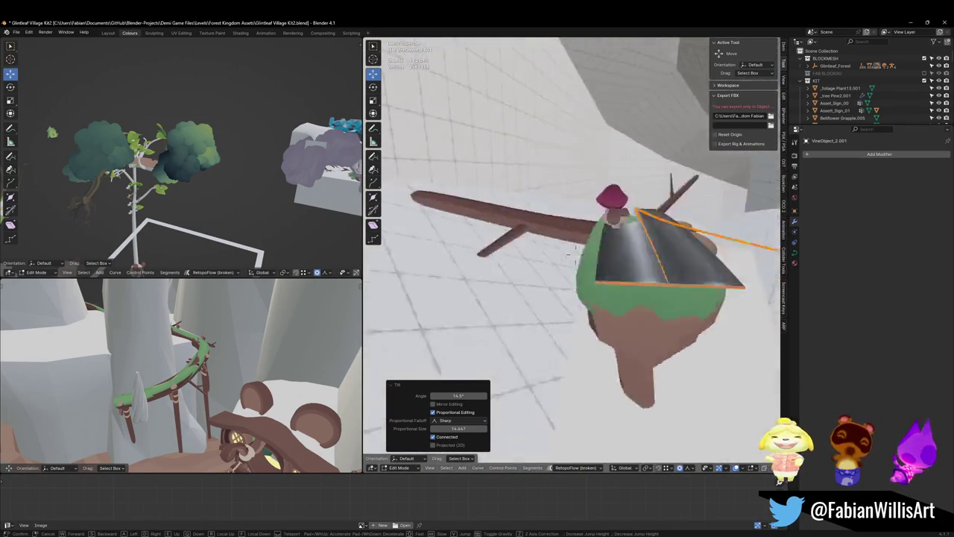
pyautogui.press('w')
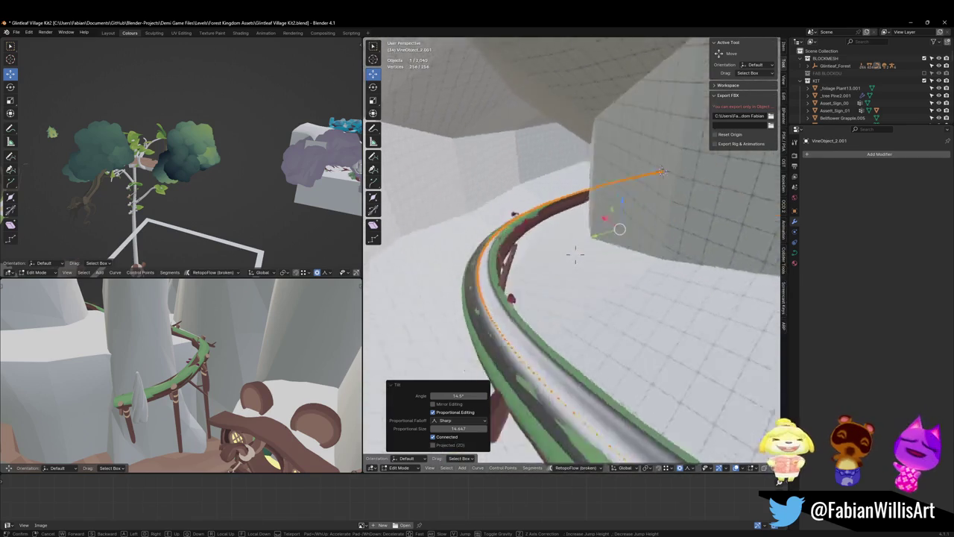
pyautogui.press('w')
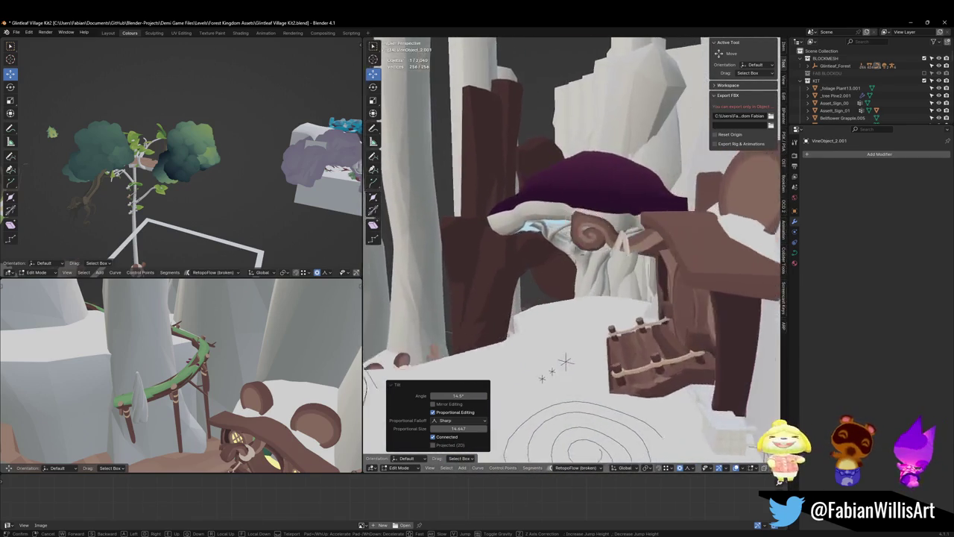
pyautogui.click(575, 254)
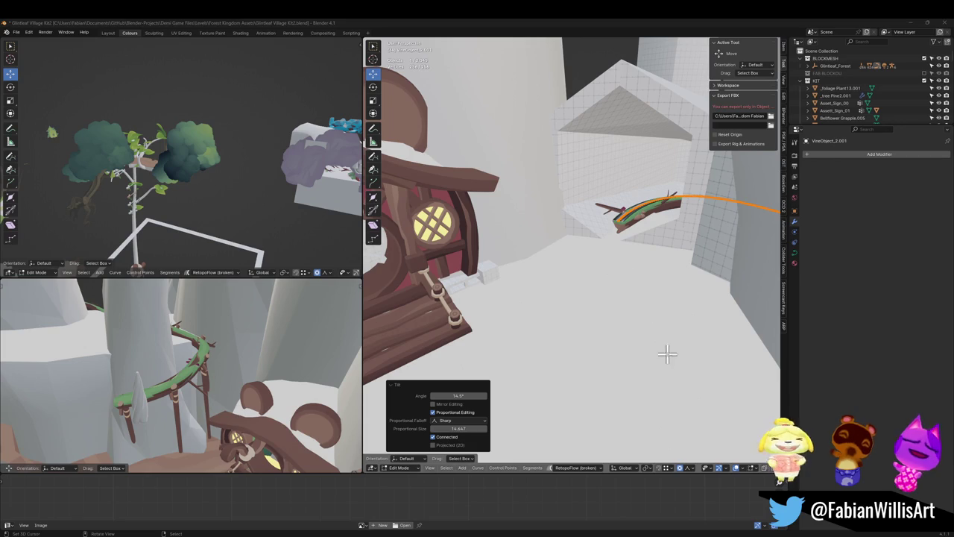
# Back in Object Mode, fly through the cliffs and select the FOREST_GLINTLEAFVILLAGE_00 parent
pyautogui.press('Tab')
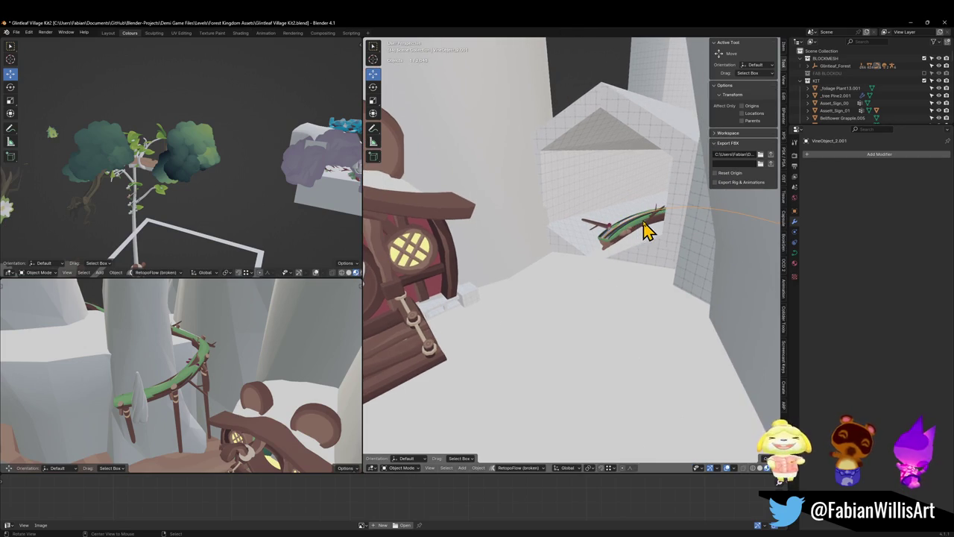
pyautogui.press('KP_Decimal')
pyautogui.press('w')
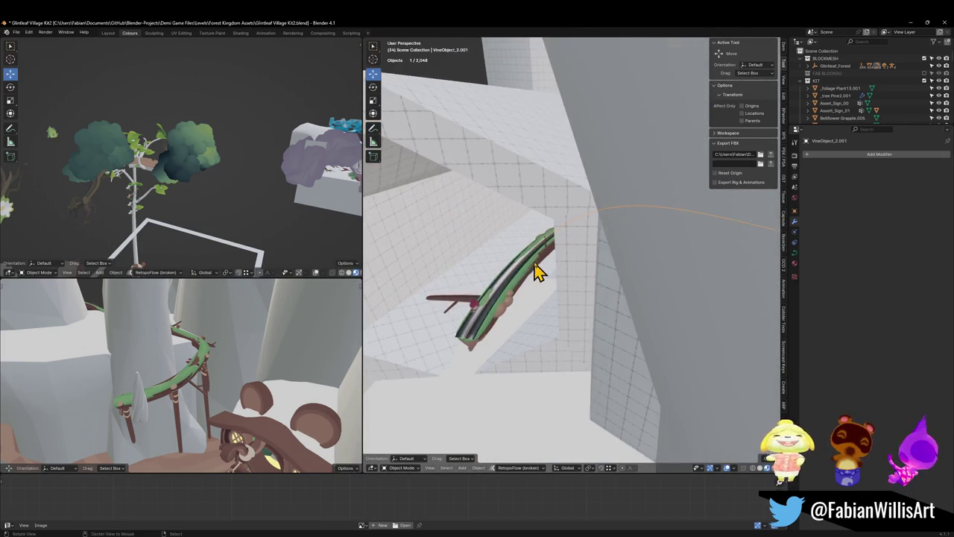
pyautogui.click(652, 261)
pyautogui.press('w')
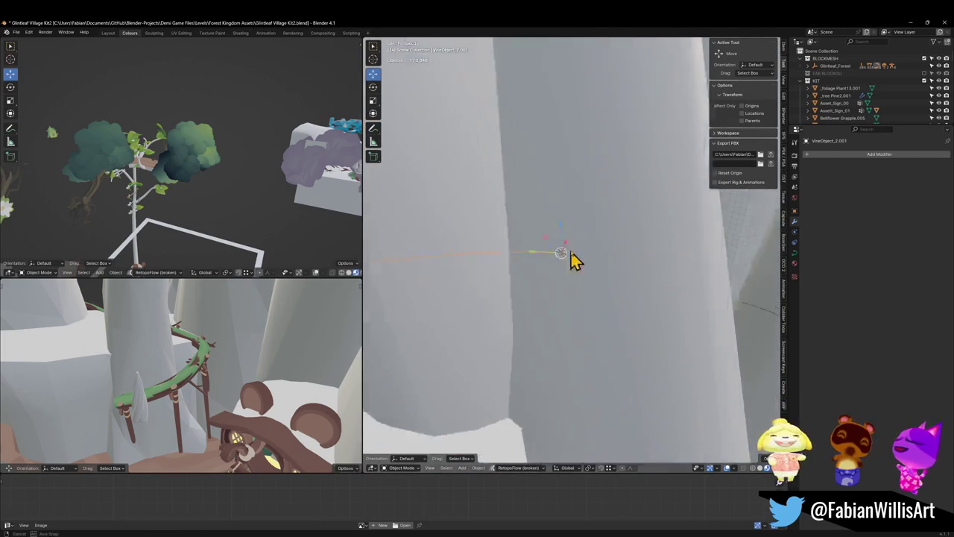
pyautogui.hotkey('shift', '`')
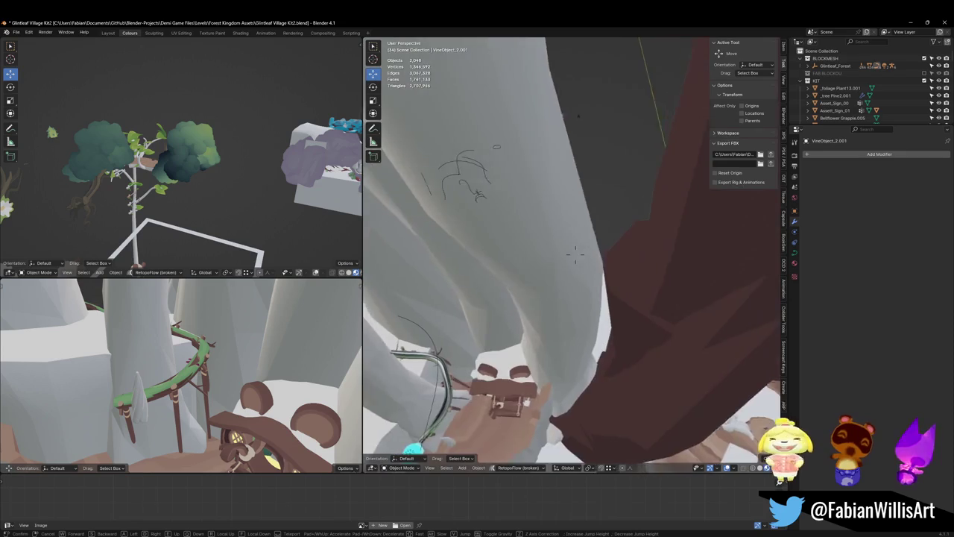
pyautogui.press('w')
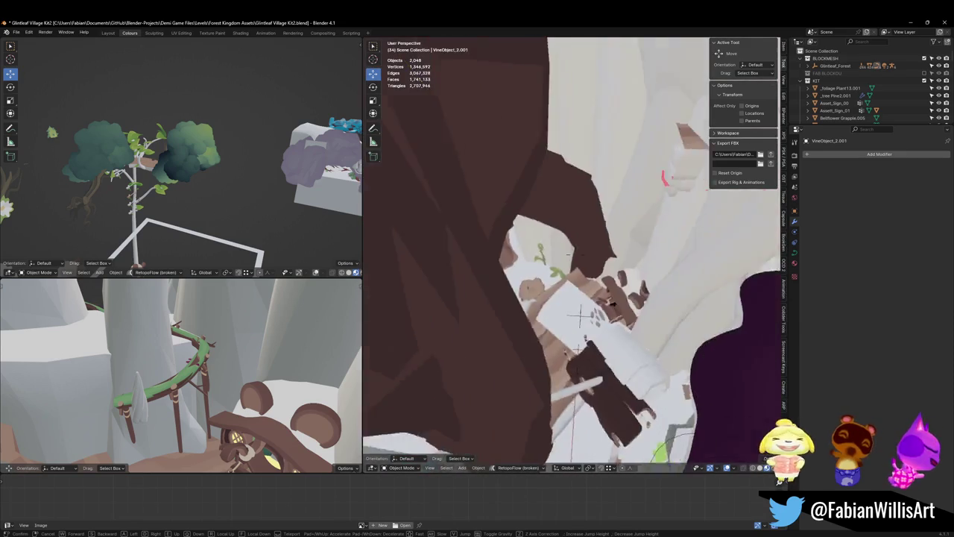
pyautogui.click(564, 307)
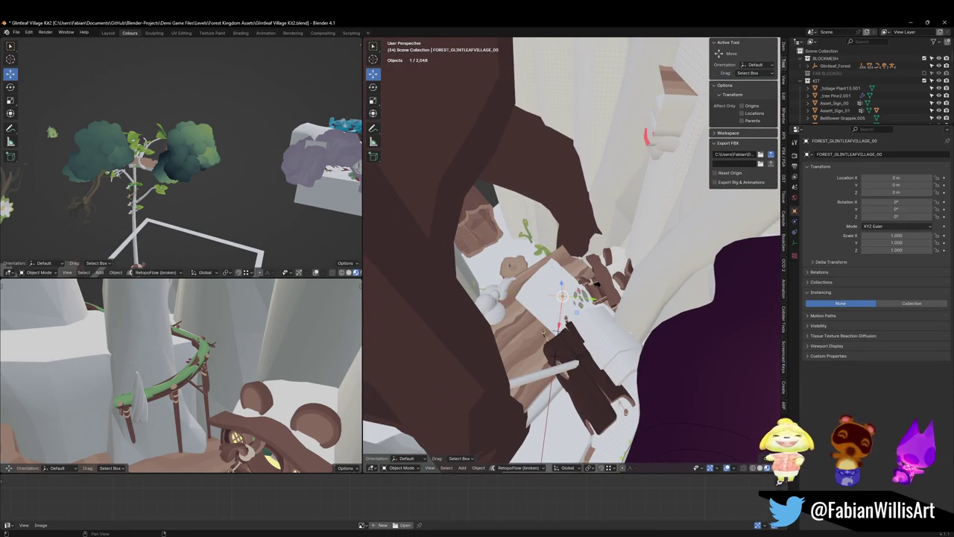
# Select all children of FOREST_GLINTLEAFVILLAGE_00 for FBX export, then orbit Unity's view toward the rail
pyautogui.hotkey('shift', ']')
pyautogui.scroll(-2, 621, 315)
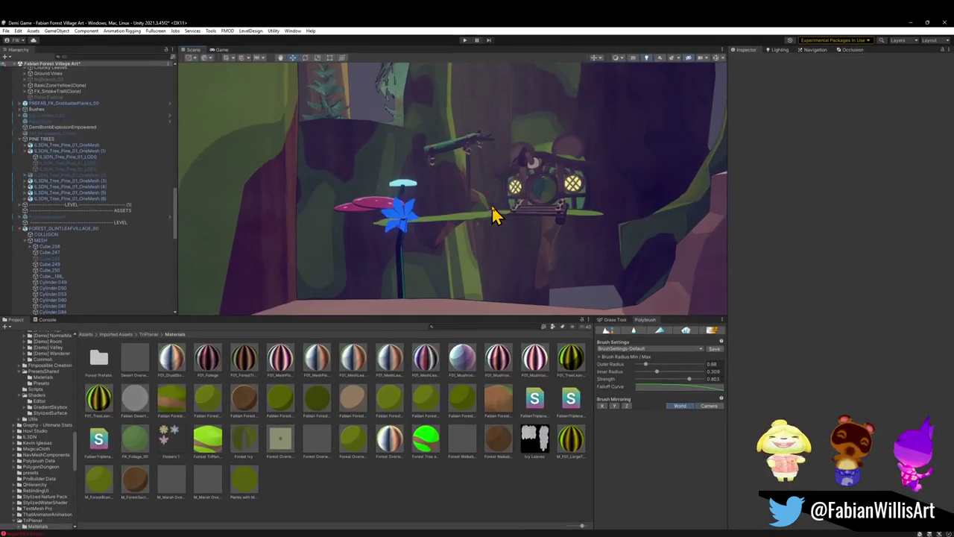
pyautogui.moveTo(494, 213)
pyautogui.mouseDown()
pyautogui.moveTo(500, 219)
pyautogui.moveTo(493, 189)
pyautogui.moveTo(502, 256)
pyautogui.moveTo(466, 234)
pyautogui.moveTo(415, 226)
pyautogui.moveTo(465, 196)
pyautogui.moveTo(470, 213)
pyautogui.moveTo(437, 247)
pyautogui.moveTo(405, 246)
pyautogui.moveTo(432, 245)
pyautogui.mouseUp()
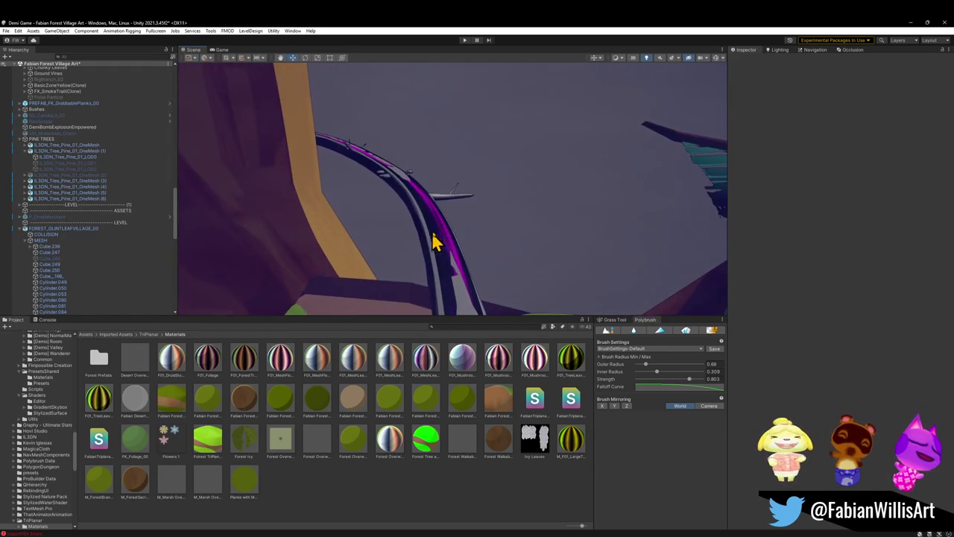
# Select the grind rail's vine mesh and orbit to a close view of the green rail
pyautogui.click(440, 244)
pyautogui.click(444, 234)
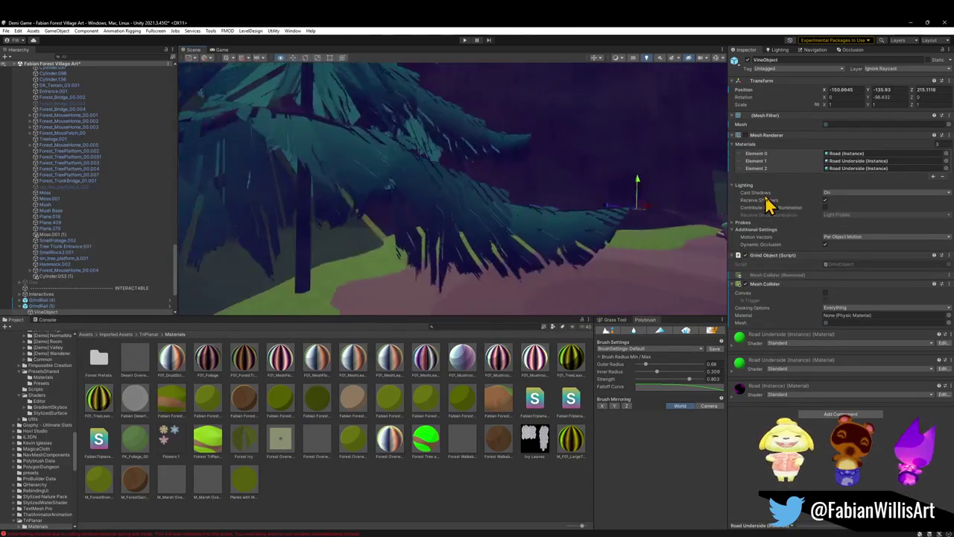
pyautogui.moveTo(749, 208)
pyautogui.mouseDown()
pyautogui.moveTo(724, 202)
pyautogui.moveTo(692, 219)
pyautogui.moveTo(564, 219)
pyautogui.moveTo(572, 265)
pyautogui.moveTo(486, 221)
pyautogui.moveTo(564, 217)
pyautogui.moveTo(502, 216)
pyautogui.moveTo(431, 198)
pyautogui.moveTo(517, 213)
pyautogui.moveTo(732, 286)
pyautogui.mouseUp()
pyautogui.click(604, 259)
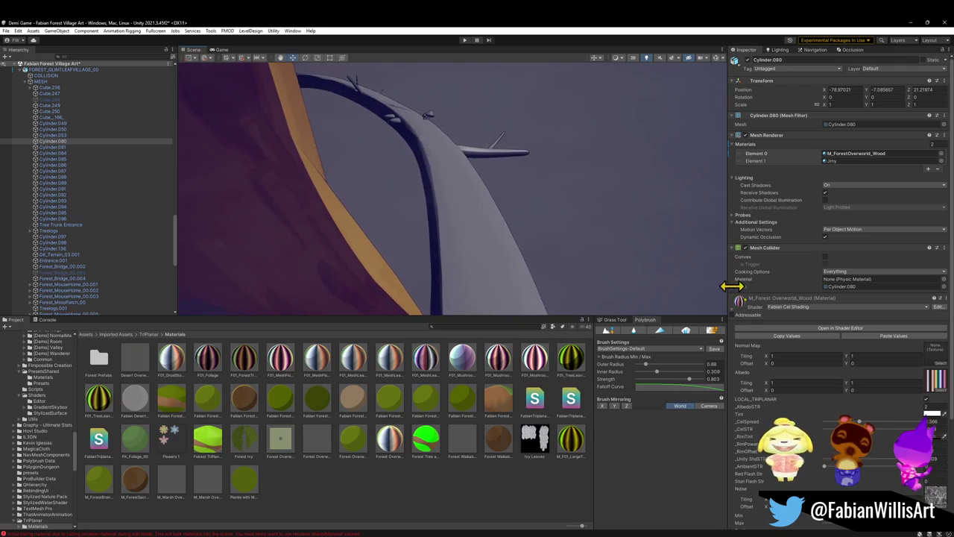
pyautogui.moveTo(489, 277)
pyautogui.mouseDown()
pyautogui.moveTo(496, 202)
pyautogui.moveTo(458, 174)
pyautogui.moveTo(490, 221)
pyautogui.moveTo(521, 224)
pyautogui.mouseUp()
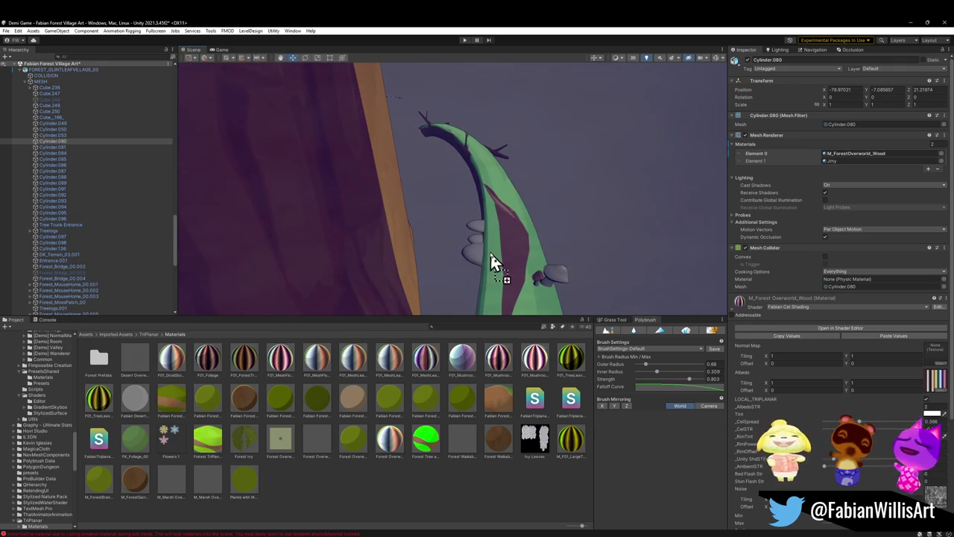
pyautogui.moveTo(505, 260)
pyautogui.mouseDown()
pyautogui.moveTo(619, 298)
pyautogui.moveTo(556, 260)
pyautogui.moveTo(530, 187)
pyautogui.moveTo(494, 211)
pyautogui.moveTo(413, 222)
pyautogui.moveTo(470, 240)
pyautogui.moveTo(459, 252)
pyautogui.mouseUp()
# Apply the material to the rail, disable the Mesh Renderer of VineObject under GrindRail (6), and save
pyautogui.moveTo(480, 284)
pyautogui.mouseDown()
pyautogui.moveTo(460, 293)
pyautogui.moveTo(470, 297)
pyautogui.mouseUp()
pyautogui.click(470, 291)
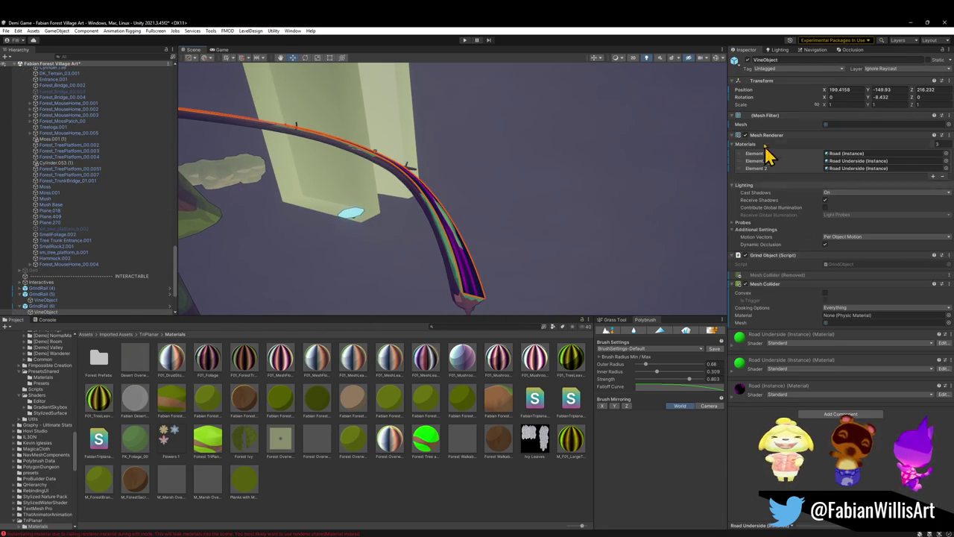
pyautogui.click(745, 135)
pyautogui.click(395, 496)
pyautogui.moveTo(571, 221)
pyautogui.mouseDown()
pyautogui.moveTo(436, 186)
pyautogui.moveTo(365, 197)
pyautogui.moveTo(390, 198)
pyautogui.moveTo(450, 231)
pyautogui.moveTo(539, 216)
pyautogui.moveTo(517, 188)
pyautogui.moveTo(492, 185)
pyautogui.moveTo(447, 231)
pyautogui.moveTo(370, 213)
pyautogui.moveTo(458, 187)
pyautogui.moveTo(355, 156)
pyautogui.moveTo(460, 164)
pyautogui.moveTo(432, 163)
pyautogui.moveTo(436, 182)
pyautogui.mouseUp()
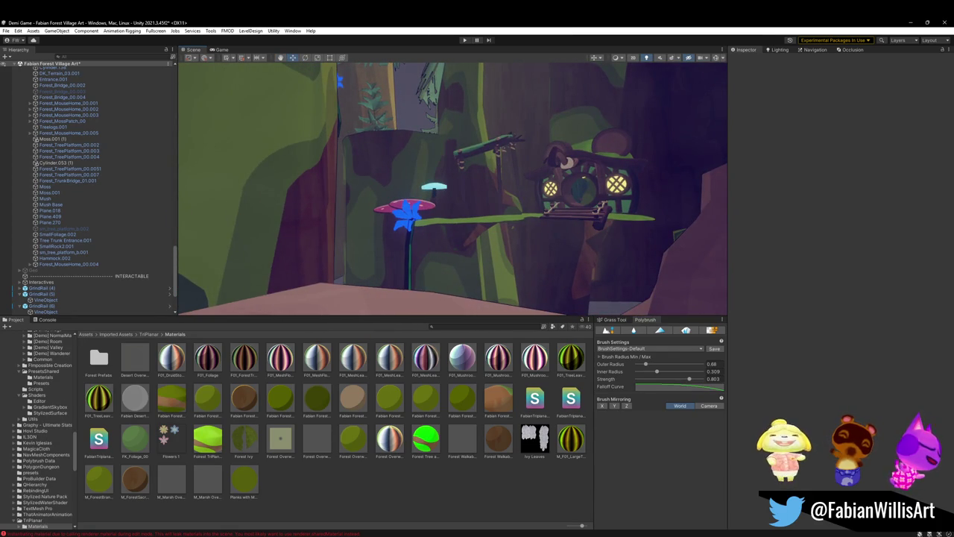
pyautogui.hotkey('ctrl', 's')
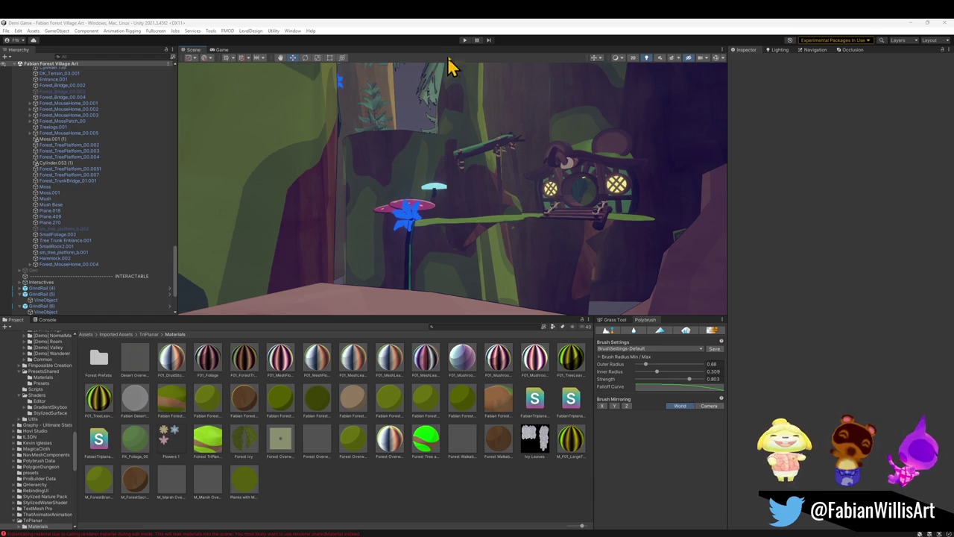
pyautogui.hotkey('ctrl', 'v')
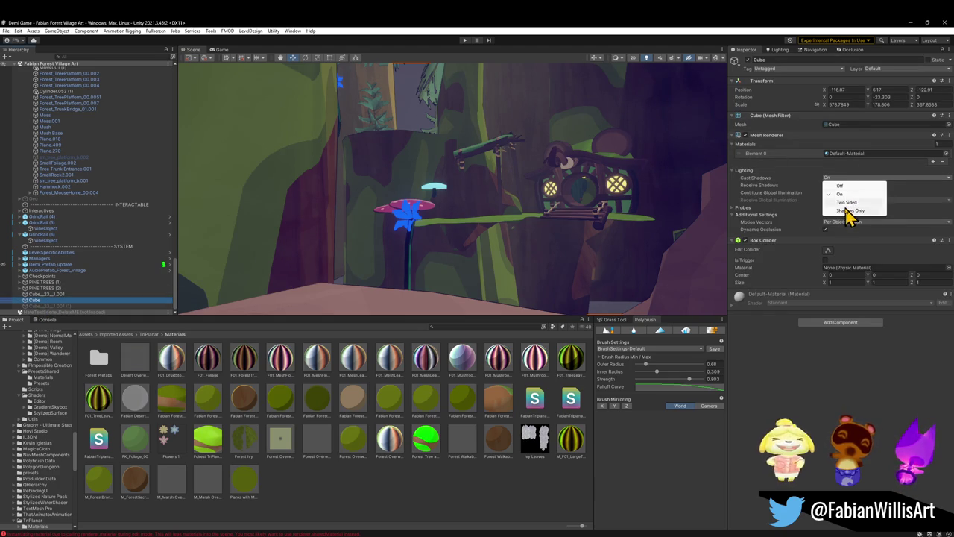
# Set the pasted cube to Shadows Only and remove its Box Collider
pyautogui.click(846, 212)
pyautogui.rightClick(794, 243)
pyautogui.click(827, 258)
pyautogui.click(481, 498)
# Fly the view toward the willow canopy and enter Play mode
pyautogui.moveTo(507, 239)
pyautogui.mouseDown()
pyautogui.moveTo(591, 240)
pyautogui.moveTo(524, 233)
pyautogui.mouseUp()
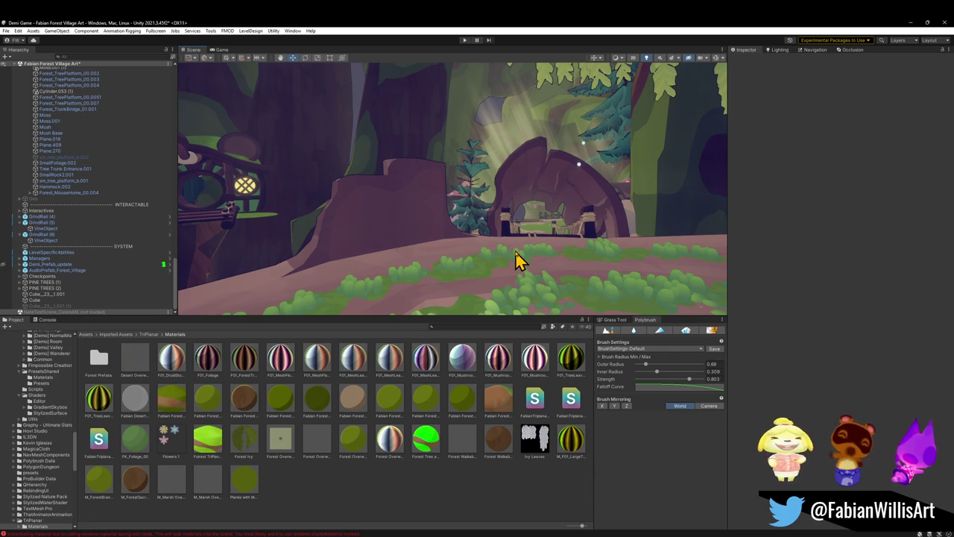
pyautogui.moveTo(477, 237)
pyautogui.mouseDown()
pyautogui.moveTo(706, 237)
pyautogui.moveTo(532, 219)
pyautogui.moveTo(507, 234)
pyautogui.moveTo(418, 248)
pyautogui.moveTo(502, 226)
pyautogui.moveTo(492, 231)
pyautogui.mouseUp()
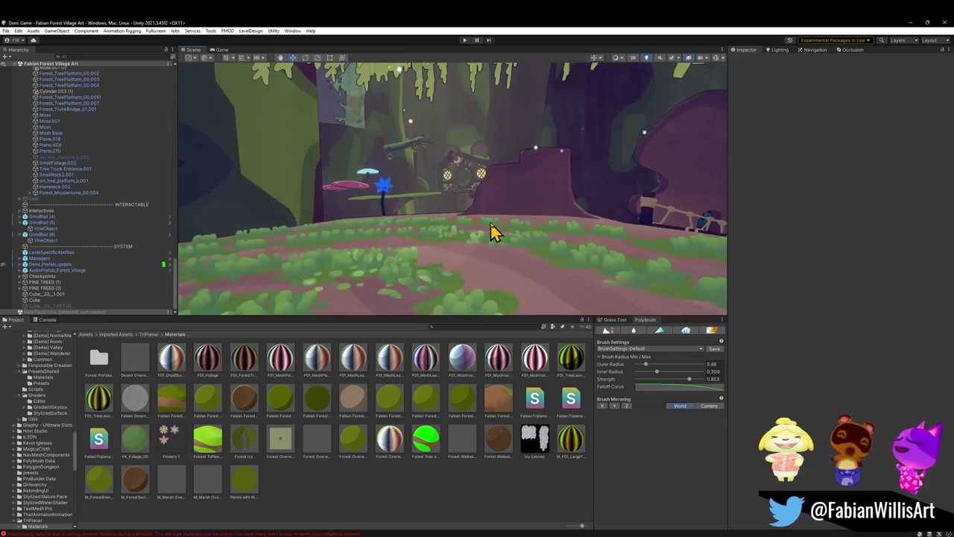
pyautogui.click(465, 41)
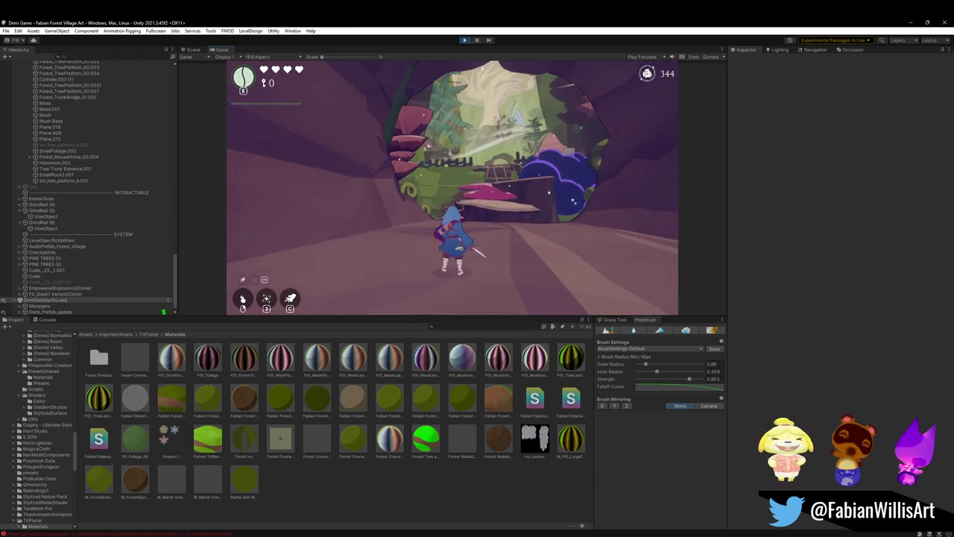
# Make the Game view fullscreen and run past the pink mushroom onto the wooden crate
pyautogui.press('F10')
pyautogui.press('w')
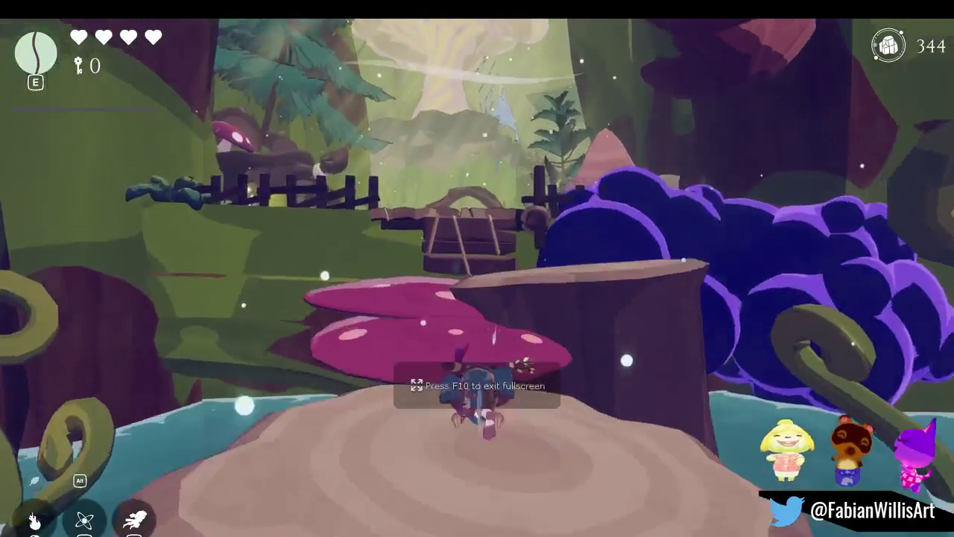
pyautogui.press('w')
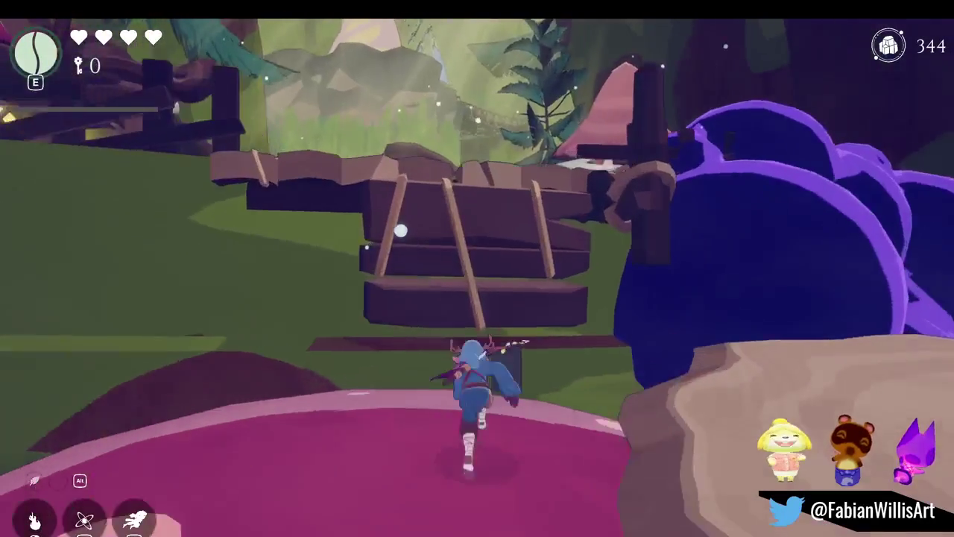
pyautogui.press('w')
pyautogui.press('space')
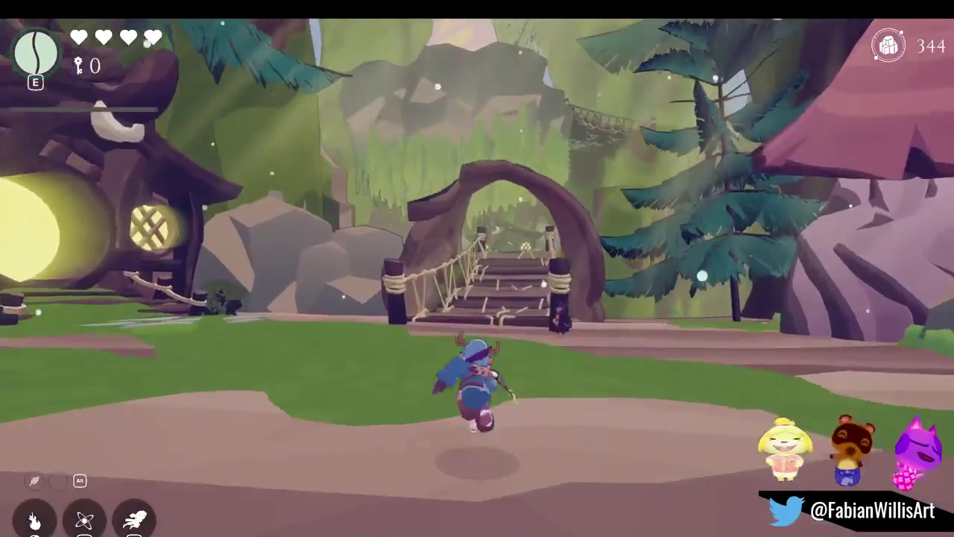
# Cross the rope bridge into the clearing, face the house, and bring up the debug settings
pyautogui.press('w')
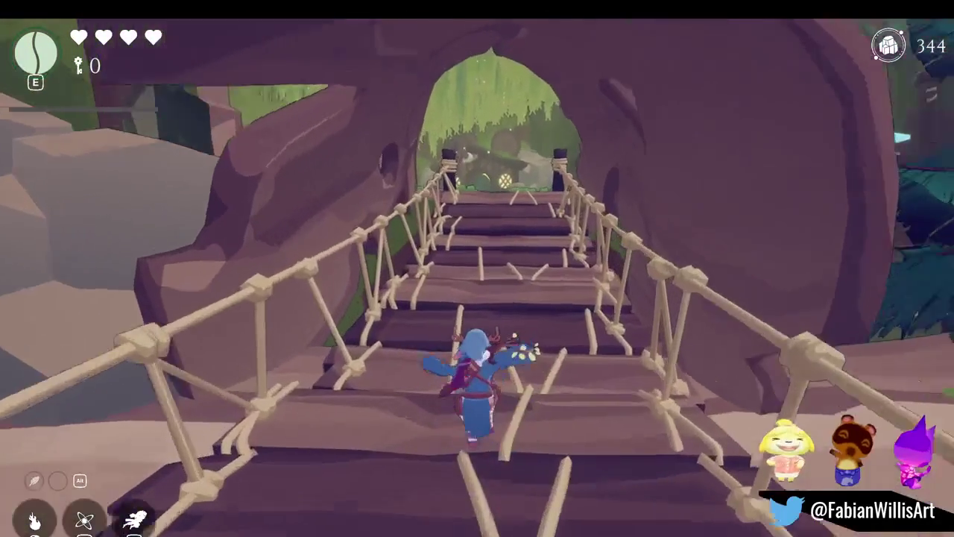
pyautogui.press('w')
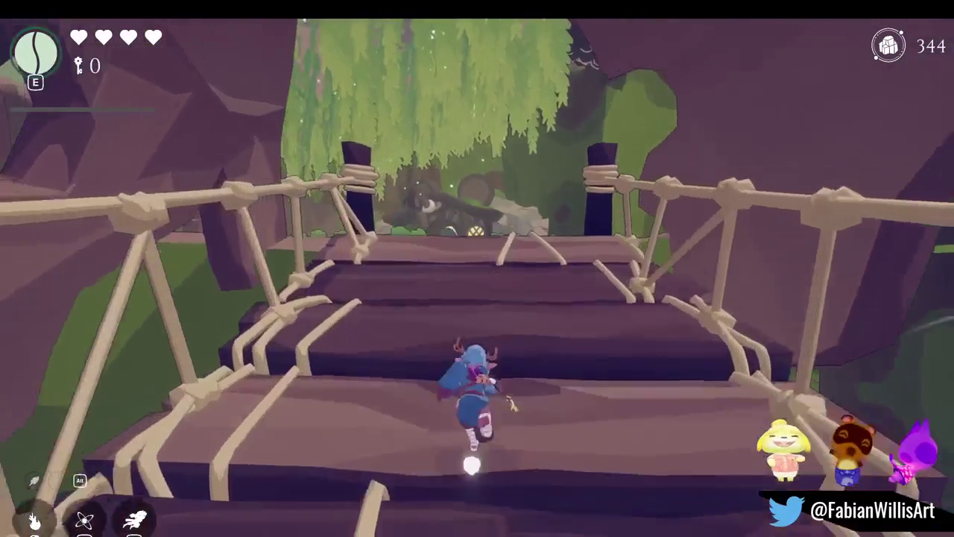
pyautogui.press('w')
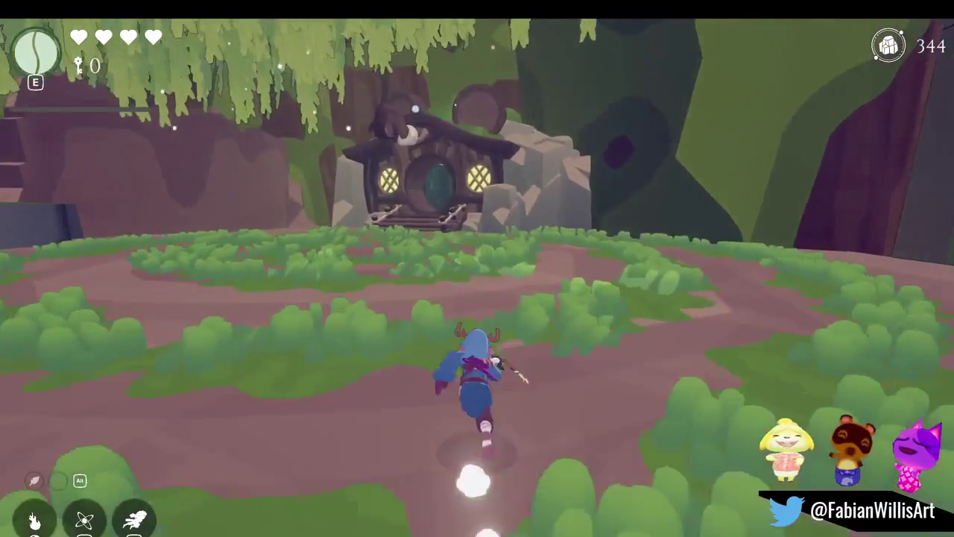
pyautogui.press('w')
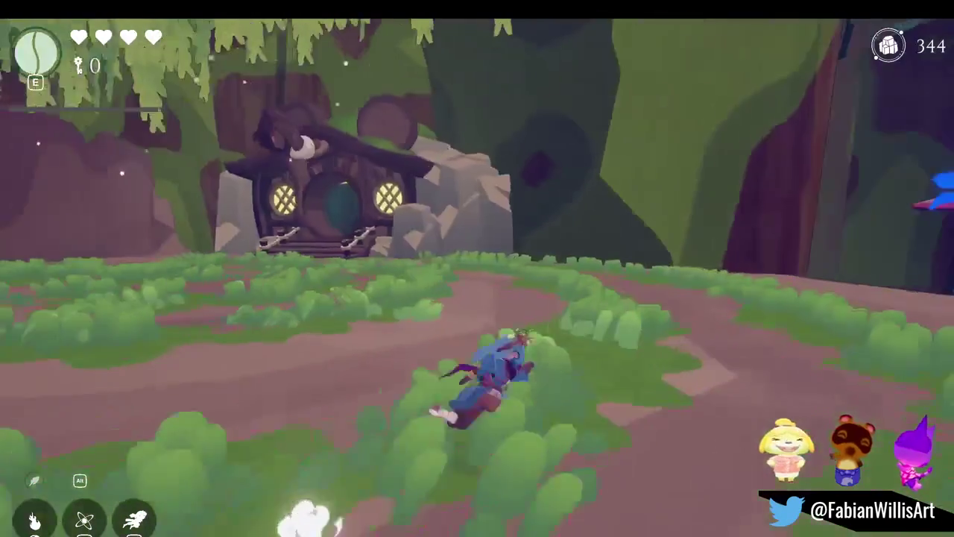
pyautogui.press('Escape')
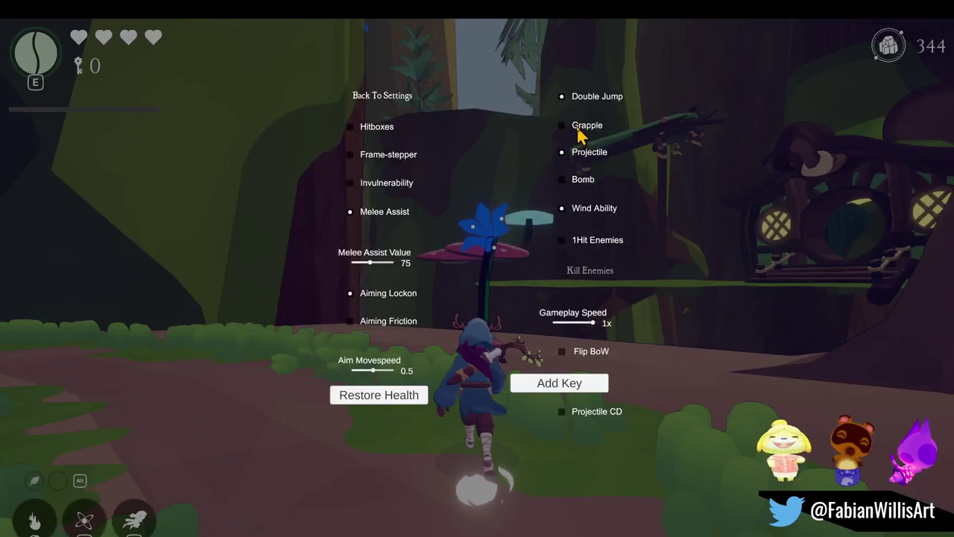
# Close the debug settings, grind along the green vine rail, leap off its end, then pause
pyautogui.press('Escape')
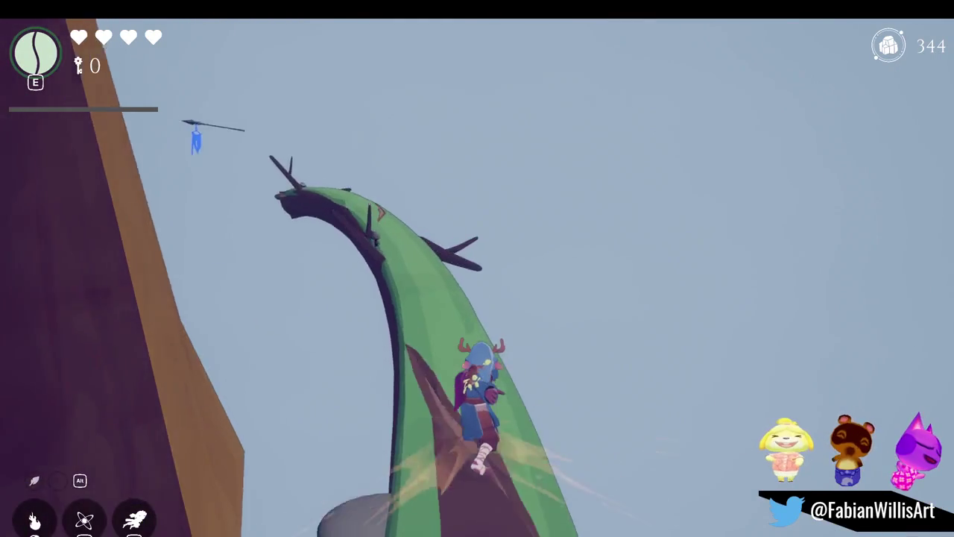
pyautogui.press('space')
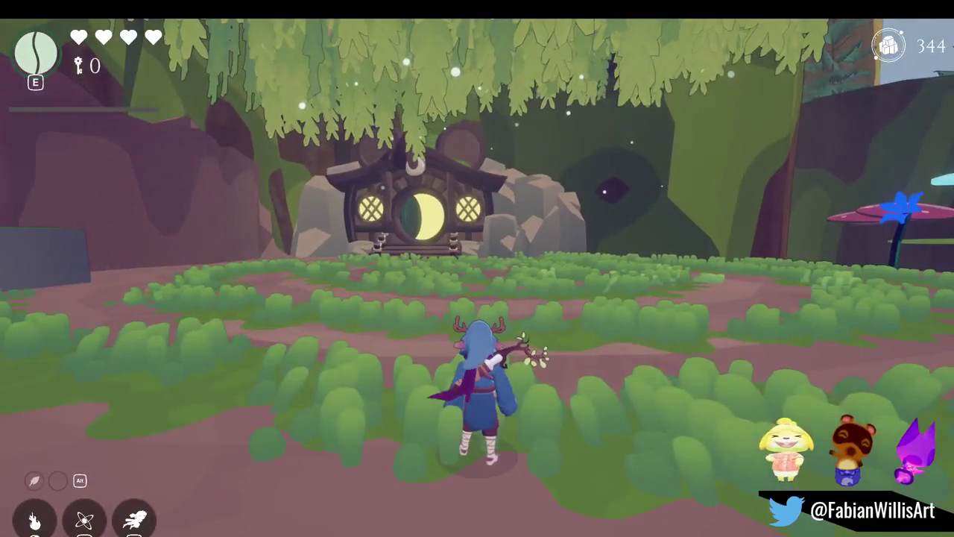
pyautogui.press('Escape')
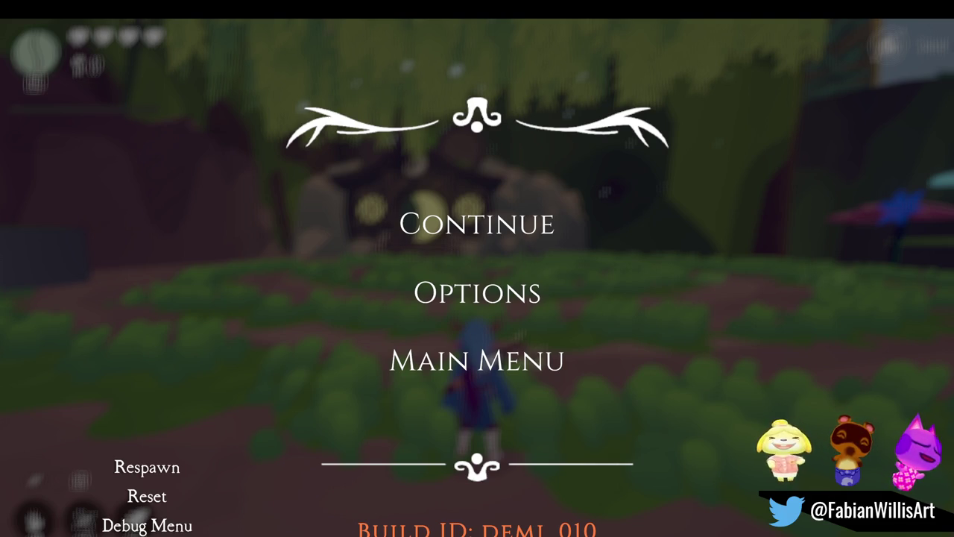
pyautogui.click(448, 223)
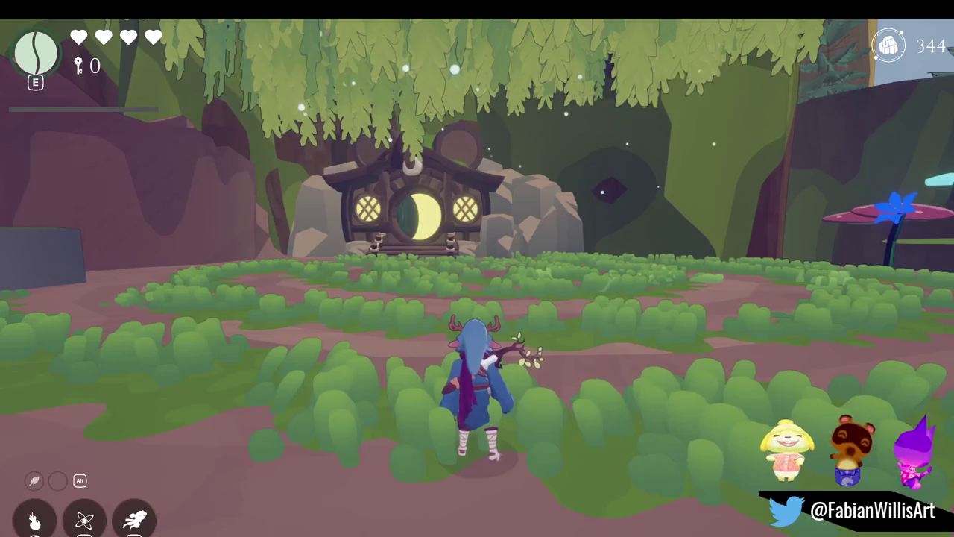
# Spawn a chosen enemy from the F1 spawn list into the clearing
pyautogui.press('F1')
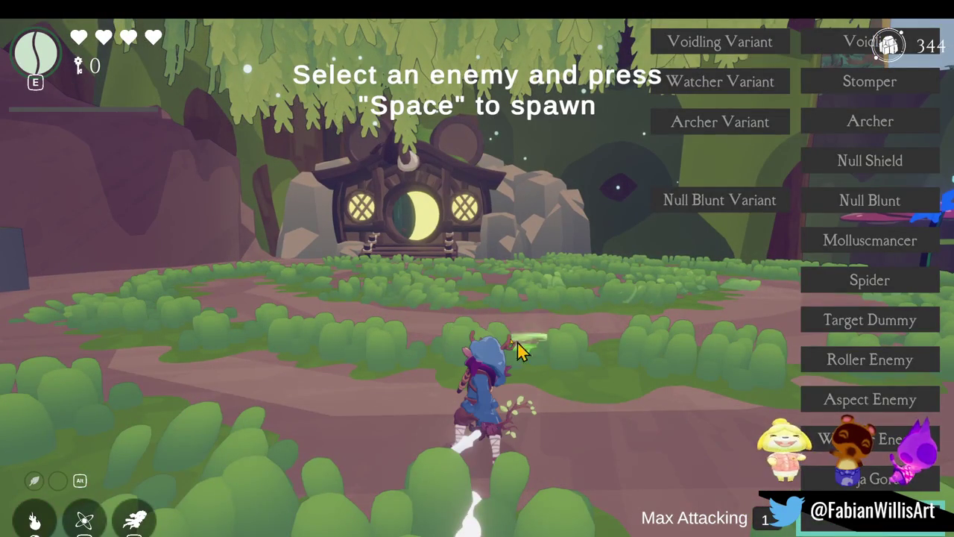
pyautogui.press('space')
pyautogui.press('F1')
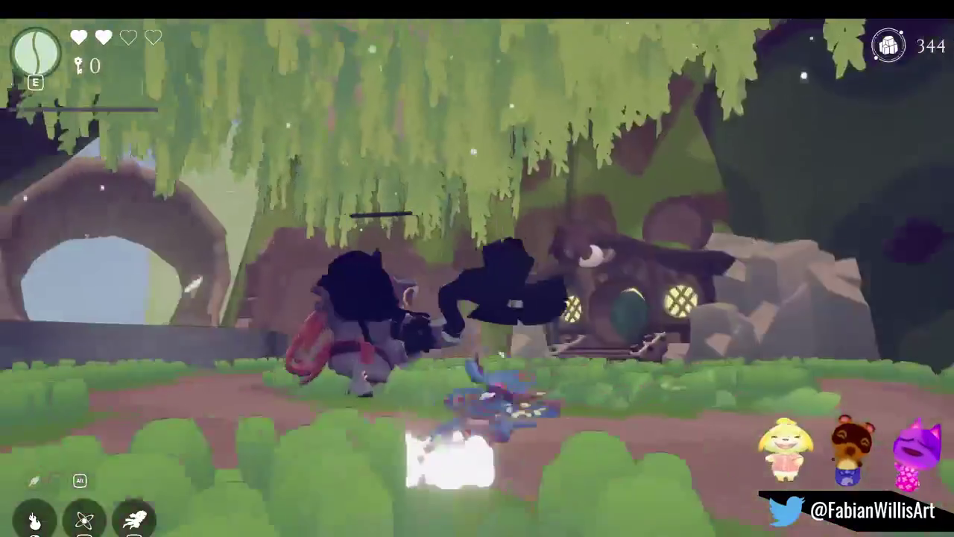
# Spawn the large axe-wielding brute from the spawn list and fight it
pyautogui.press('F1')
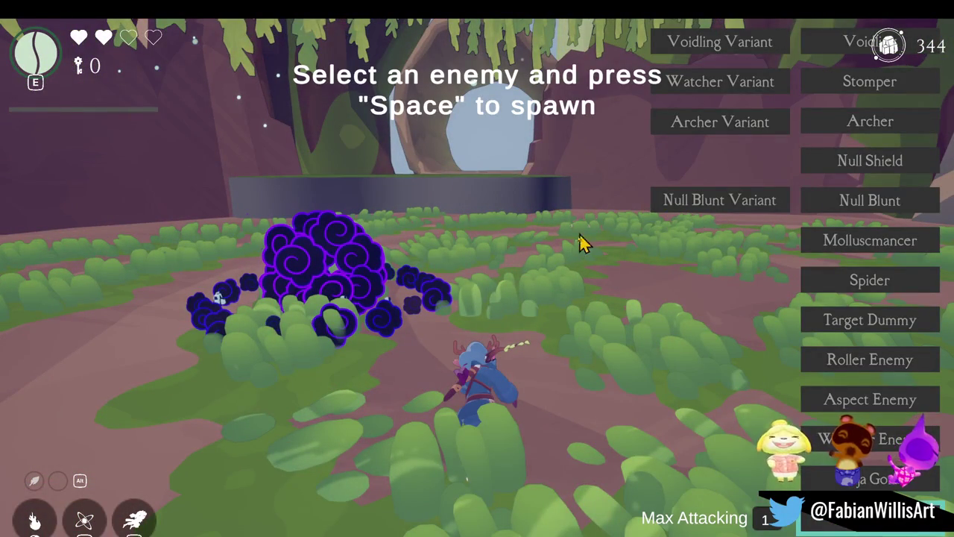
pyautogui.press('space')
pyautogui.press('F1')
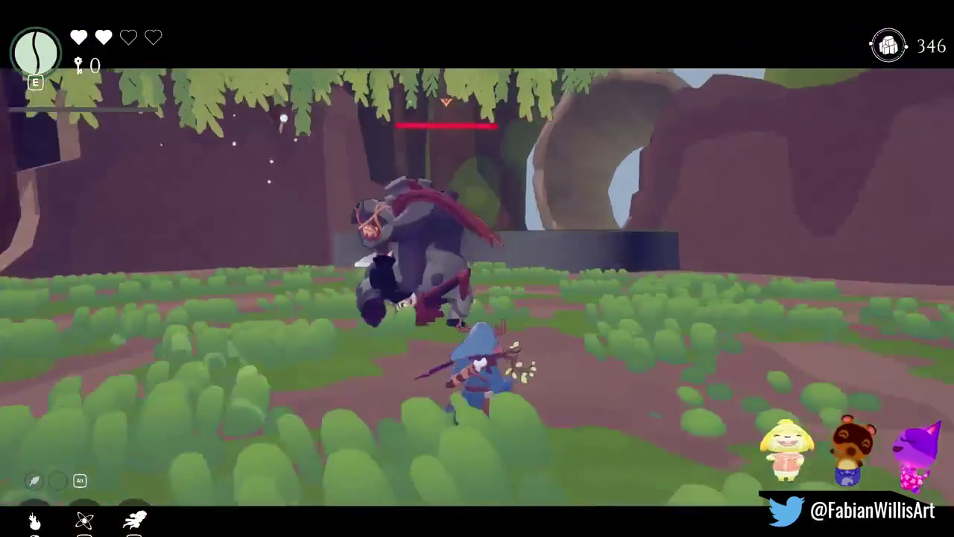
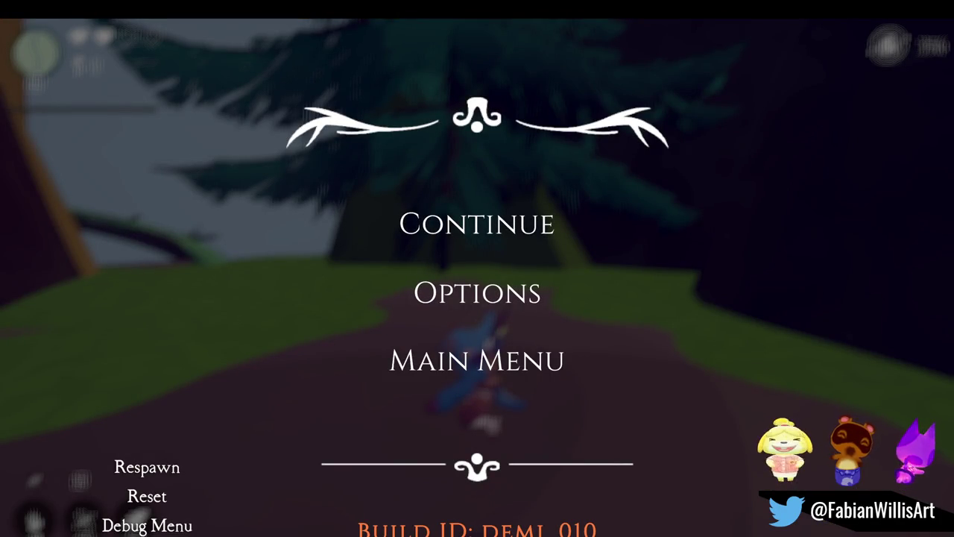
# Resume the play-test and spawn the large axe-wielding enemy from the F1 debug list
pyautogui.click(469, 237)
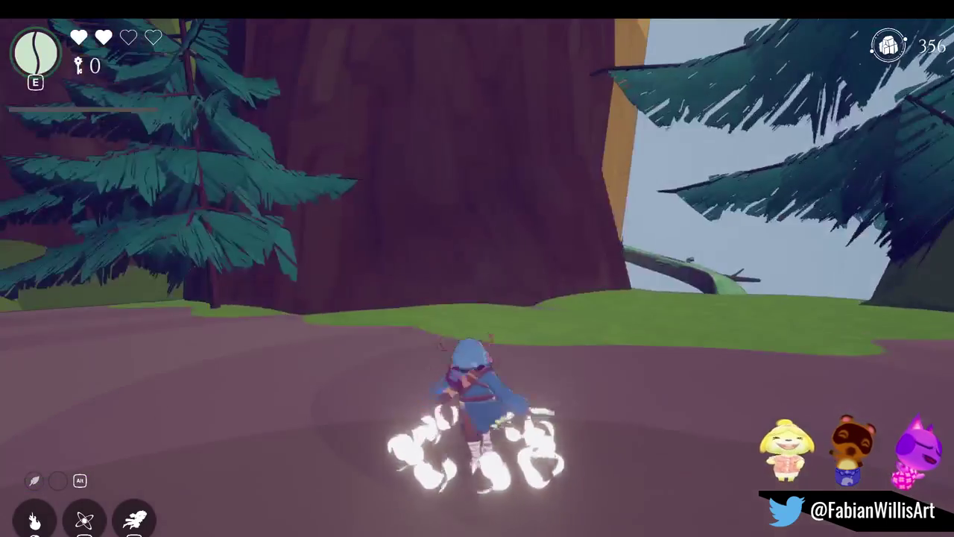
pyautogui.press('F1')
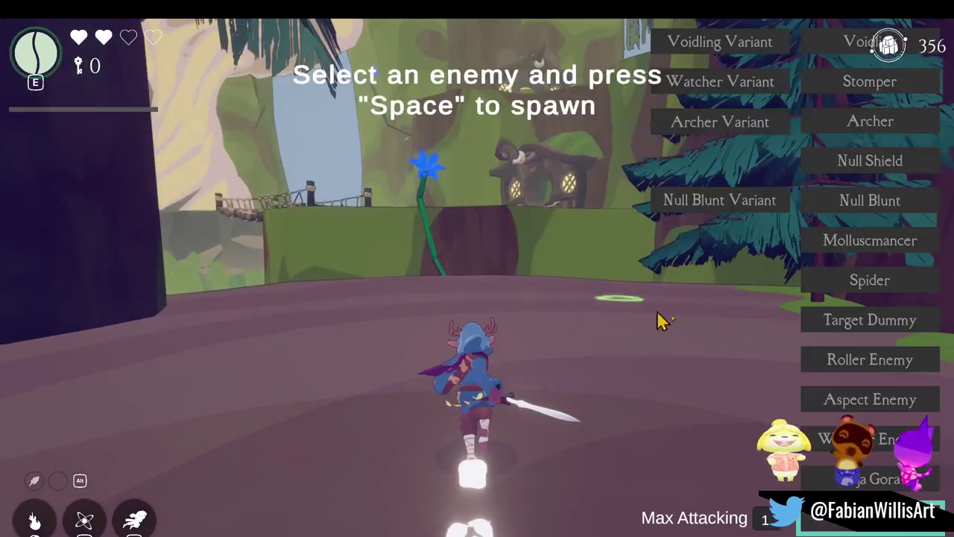
pyautogui.press('space')
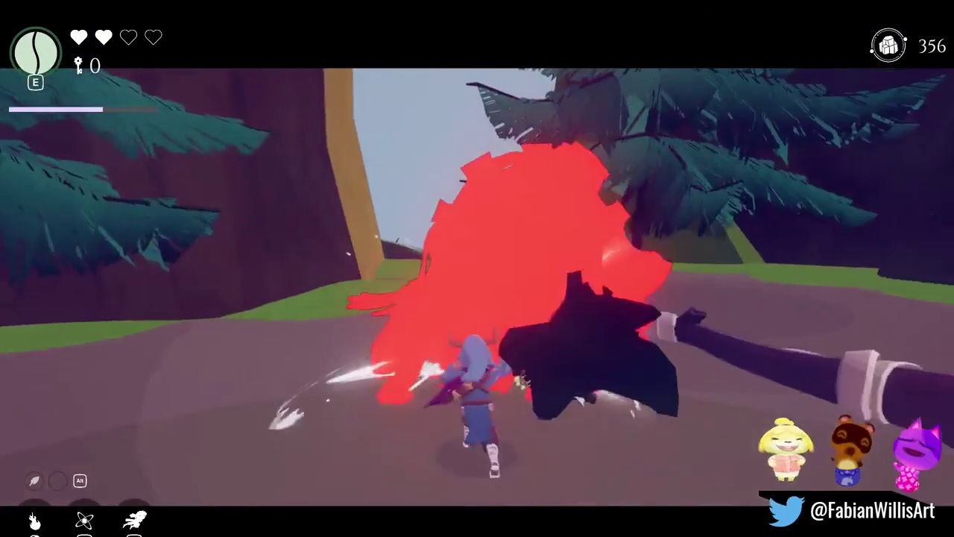
# Fight the axe enemy with rolls, slashes and a leaping strike, then run to the blue-flower ledge
pyautogui.press('space')
pyautogui.press('space')
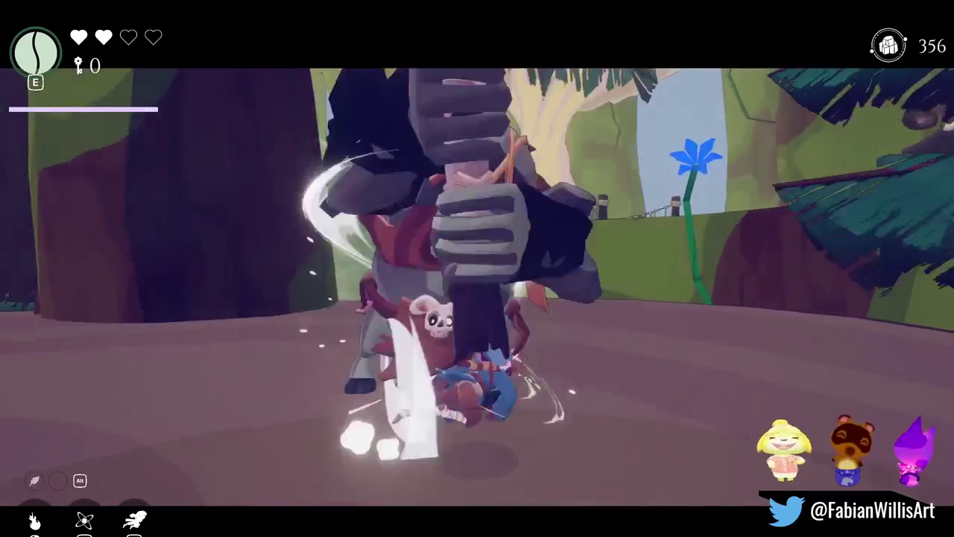
pyautogui.press('space')
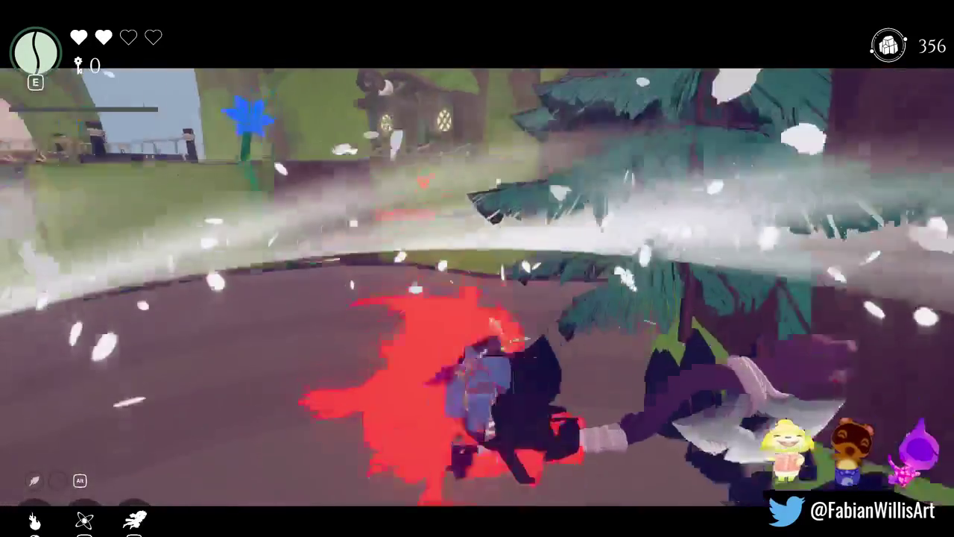
pyautogui.press('space')
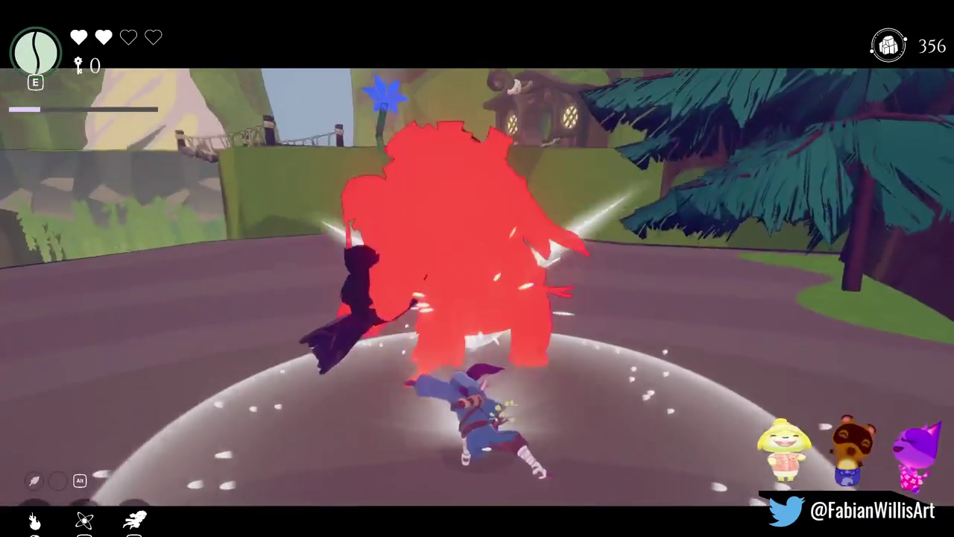
pyautogui.press('space')
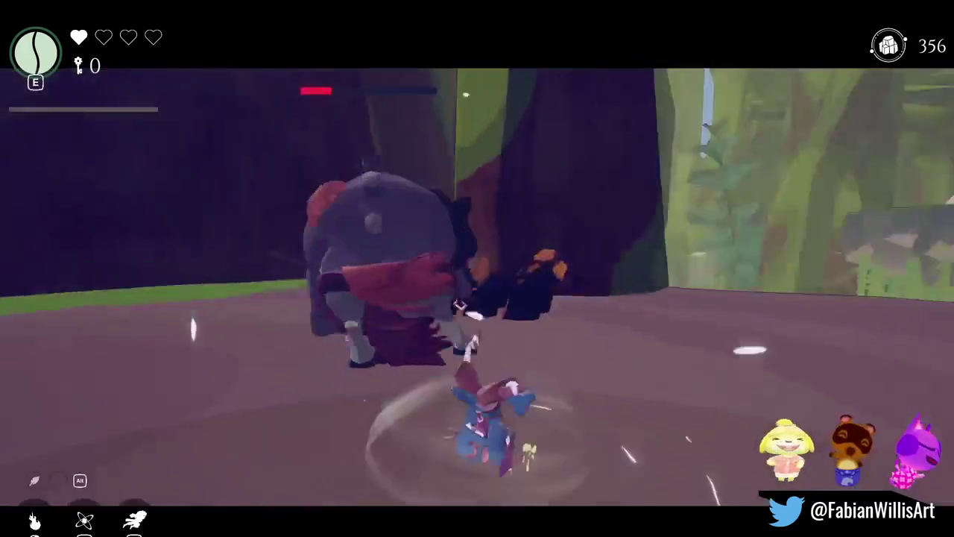
pyautogui.press('space')
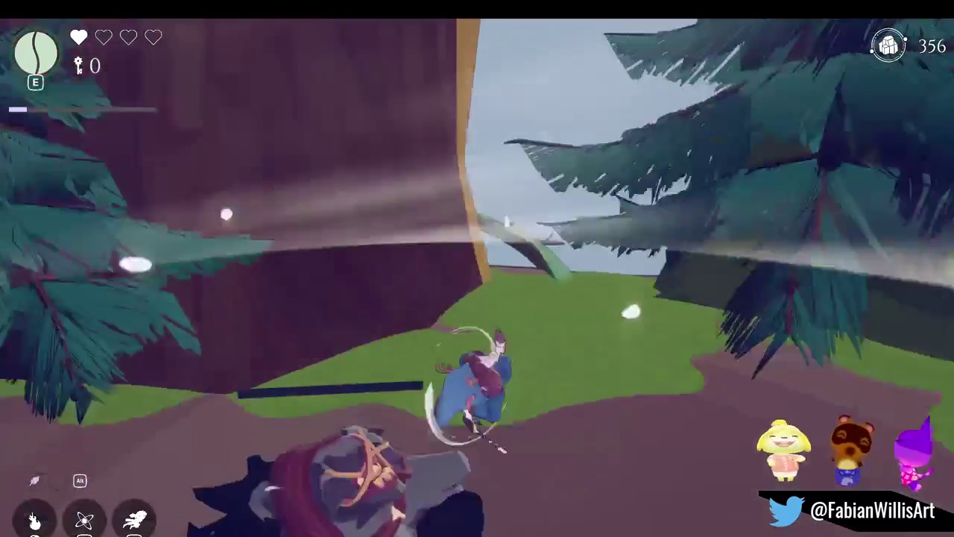
pyautogui.press('space')
pyautogui.press('w')
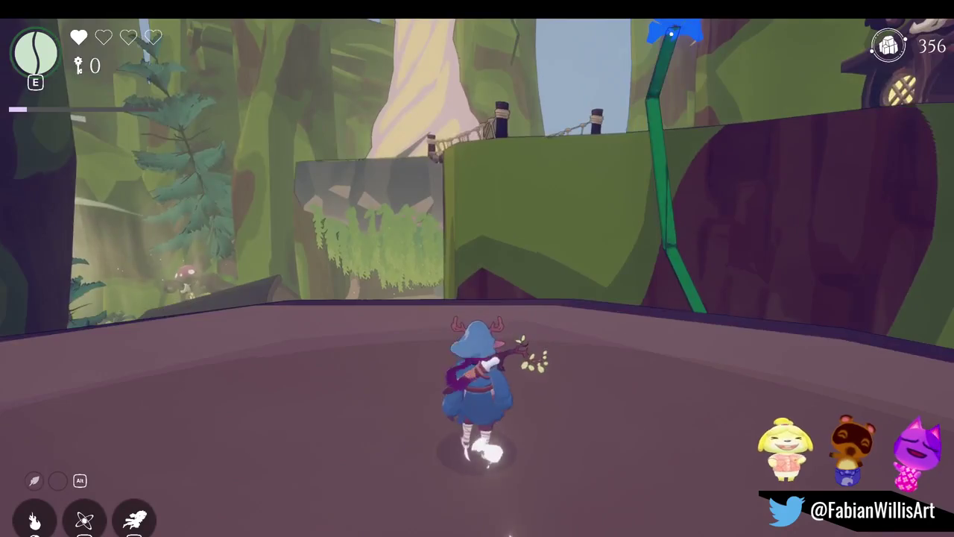
pyautogui.press('w')
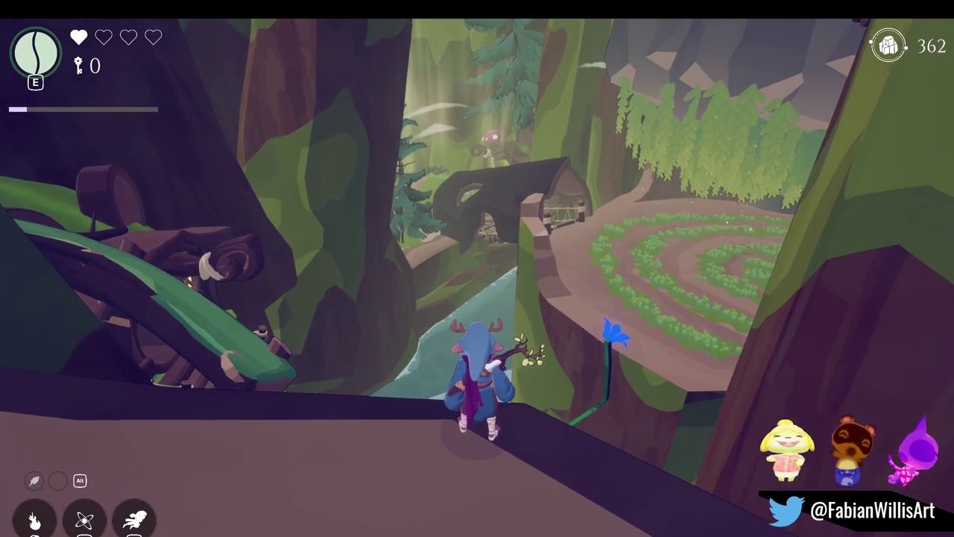
# Drop off the ledge and run through the spiral garden past the round hut
pyautogui.press('j')
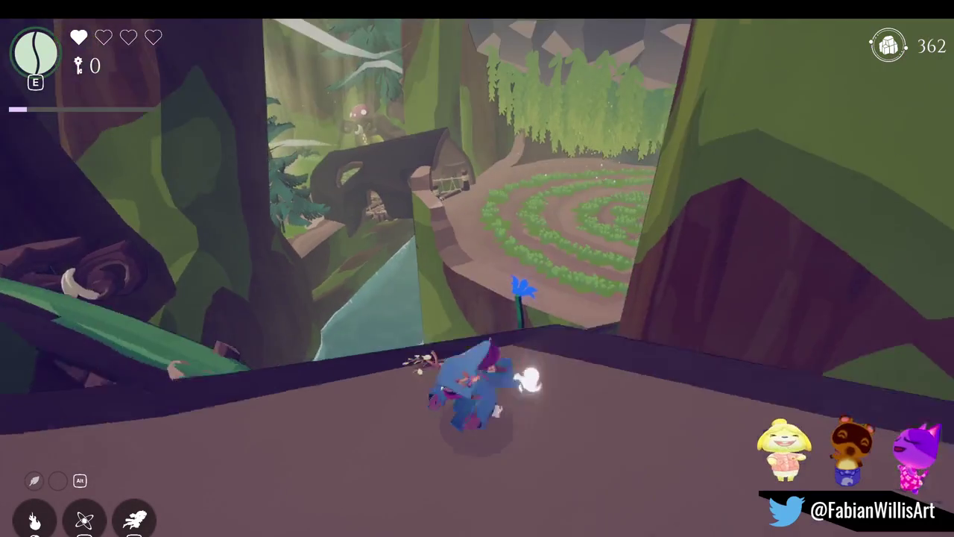
pyautogui.press('w')
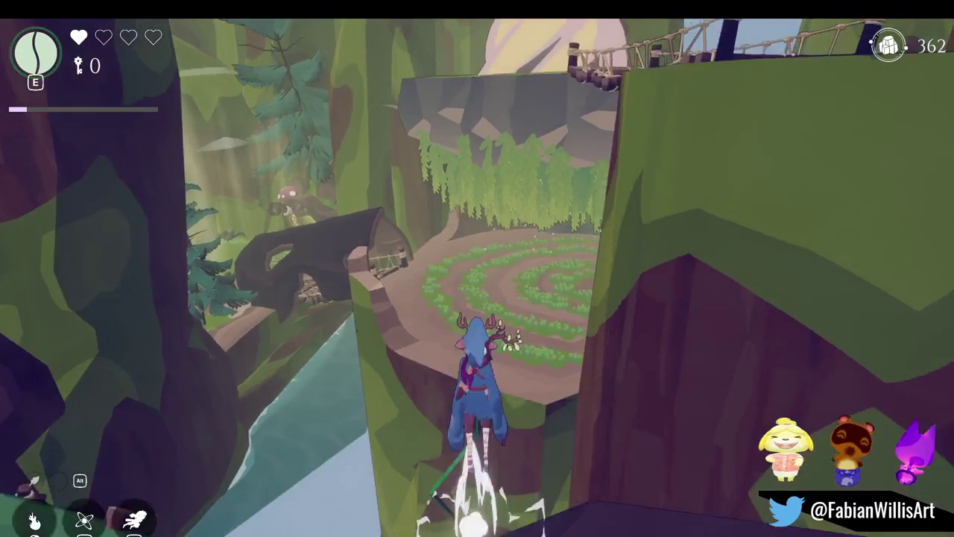
pyautogui.press('w')
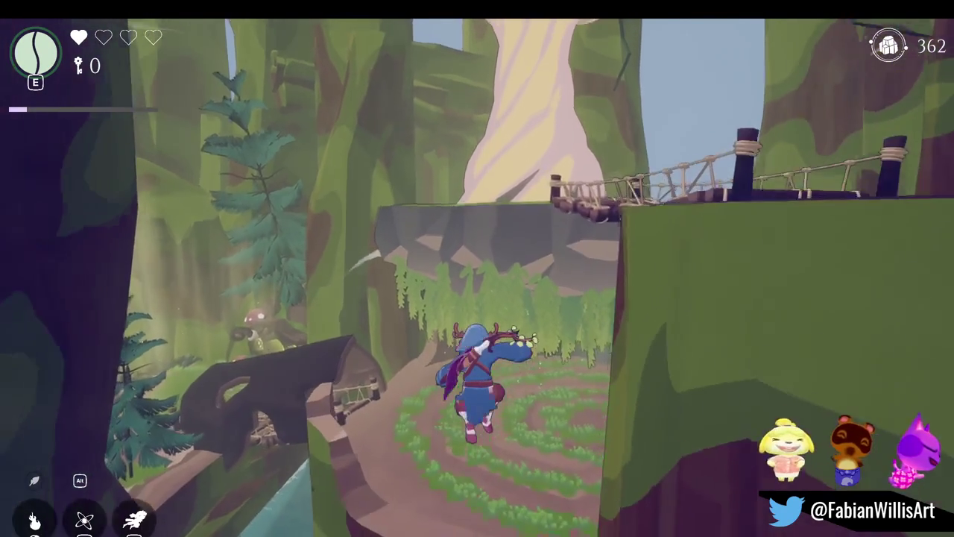
pyautogui.press('w')
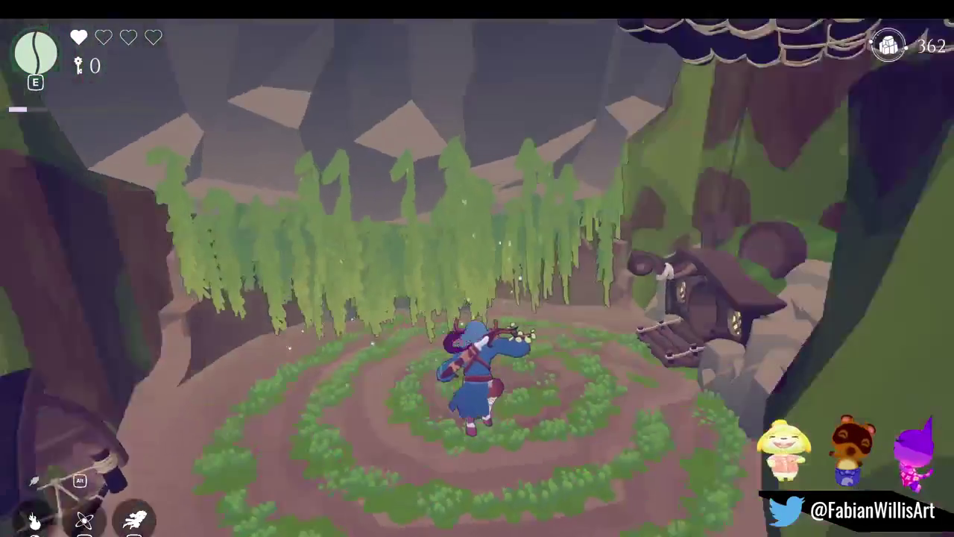
pyautogui.press('w')
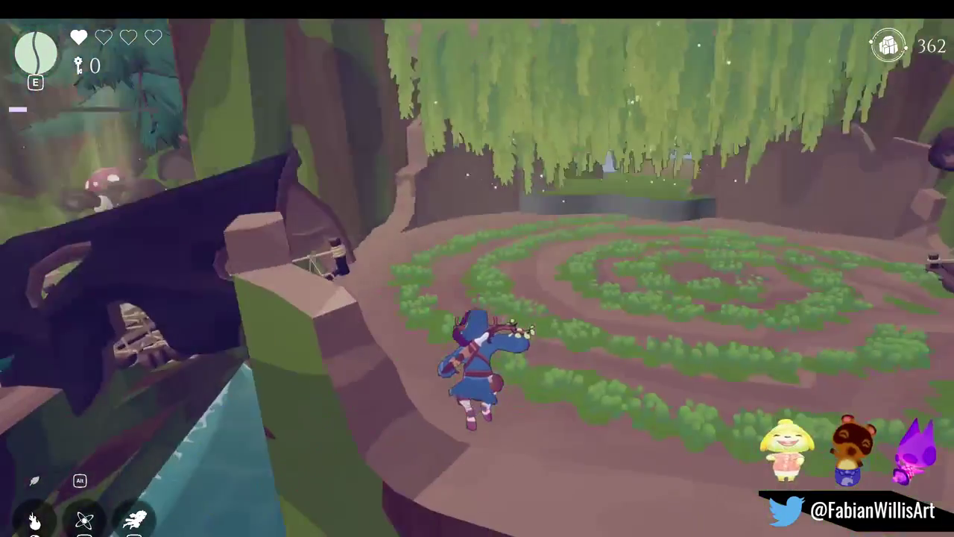
pyautogui.press('w')
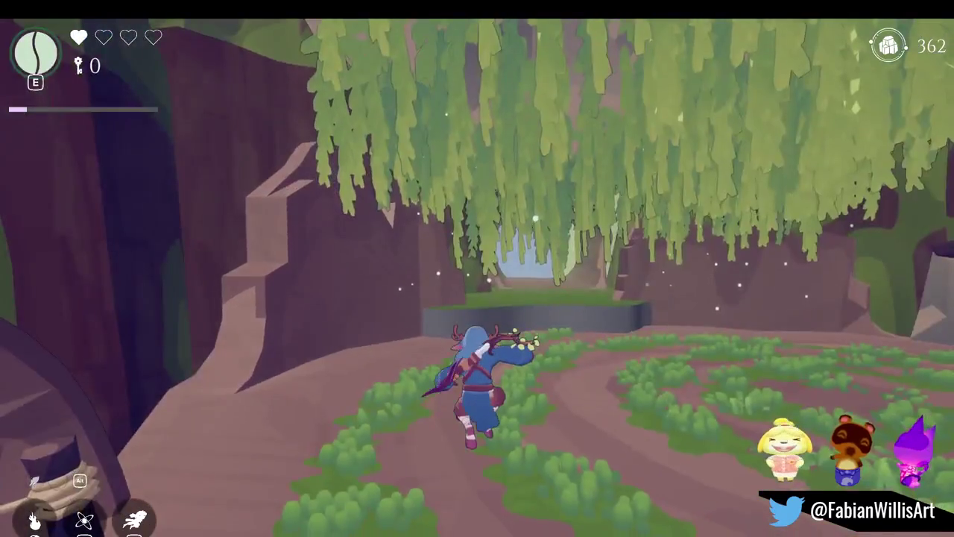
pyautogui.press('w')
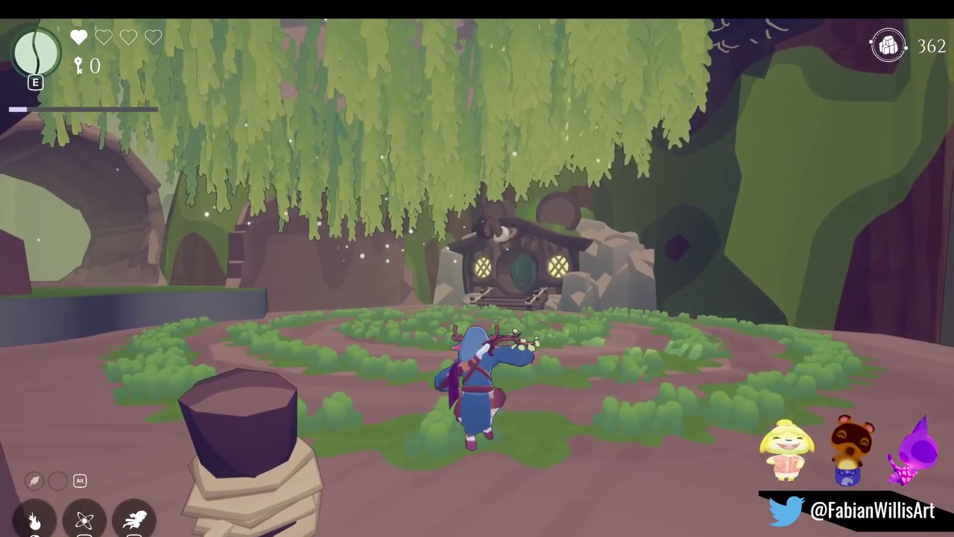
pyautogui.press('w')
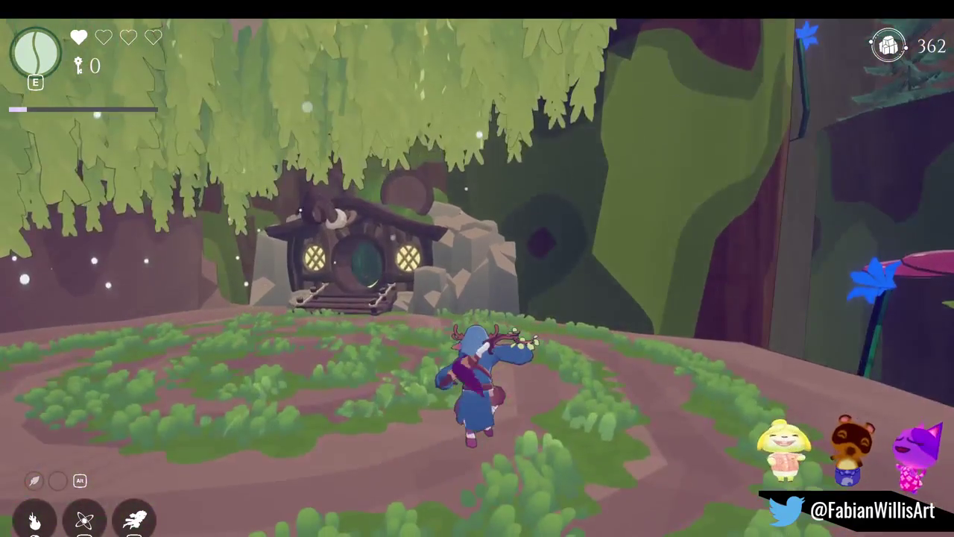
pyautogui.press('w')
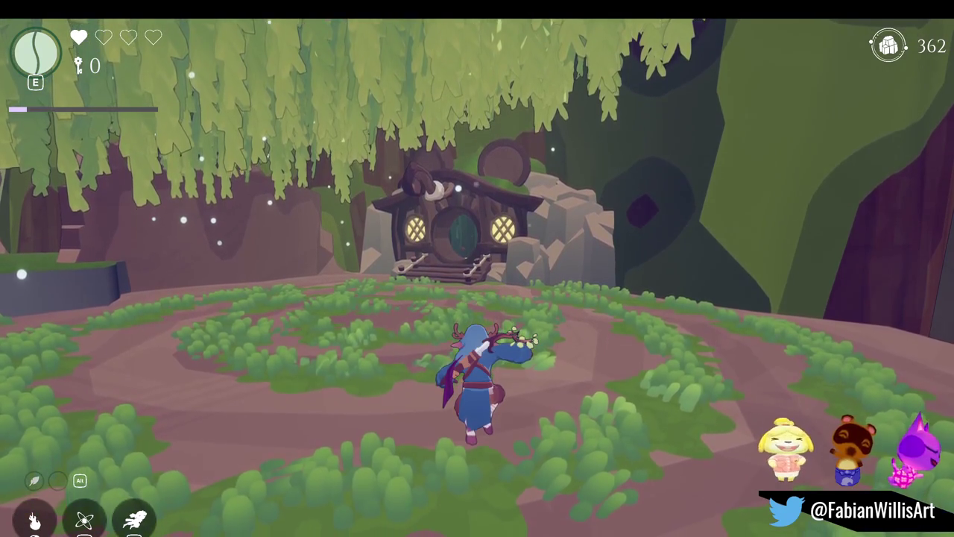
pyautogui.press('w')
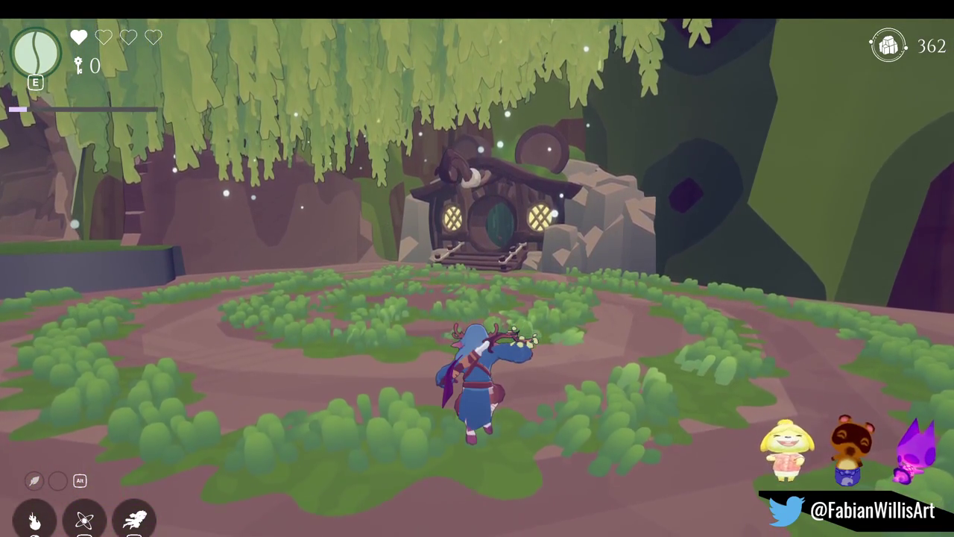
pyautogui.press('w')
pyautogui.press('w')
# Leave fullscreen with F11, returning to the editor layout with the game still running
pyautogui.press('Escape')
pyautogui.press('Escape')
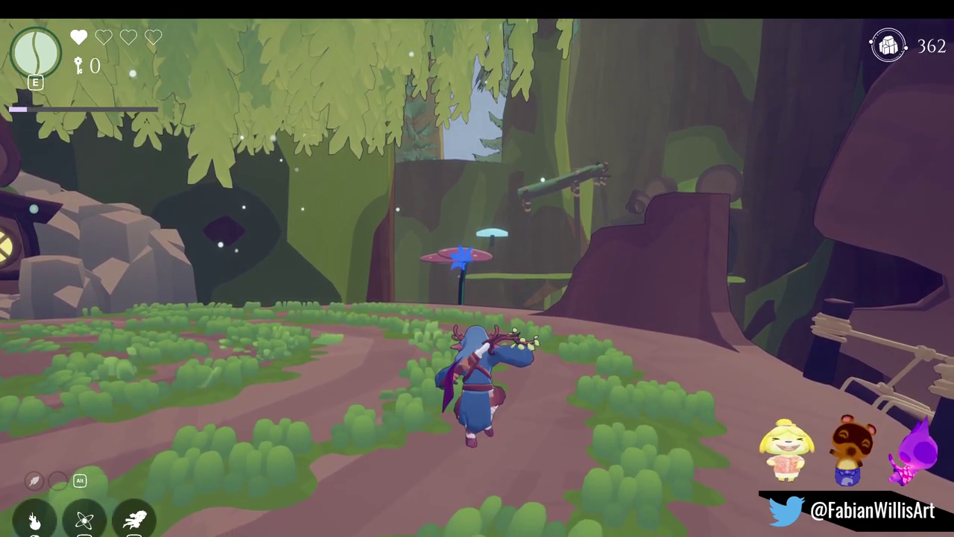
pyautogui.press('F11')
pyautogui.press('super')
pyautogui.click(750, 132)
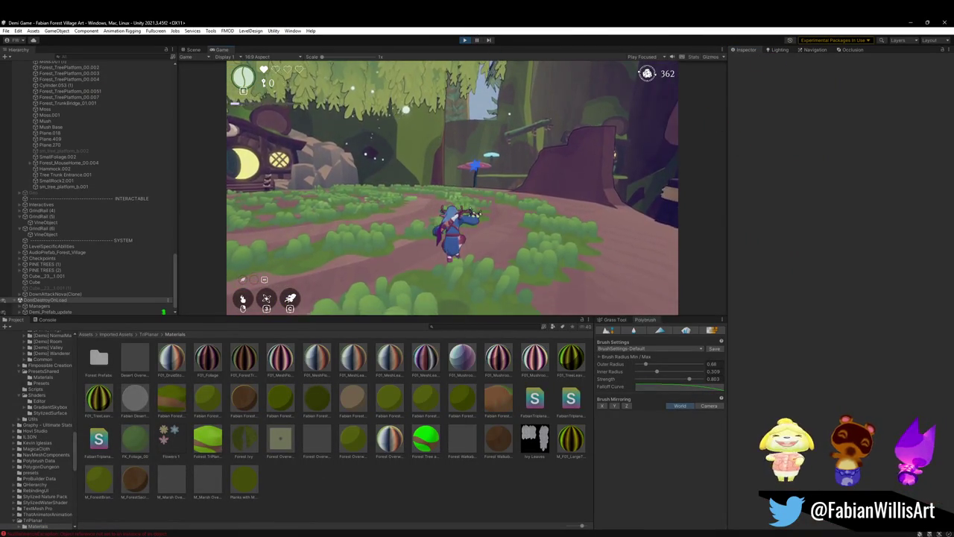
# In Lighting's Environment settings, shift the realtime shadow colour hue toward teal
pyautogui.press('super')
pyautogui.click(779, 49)
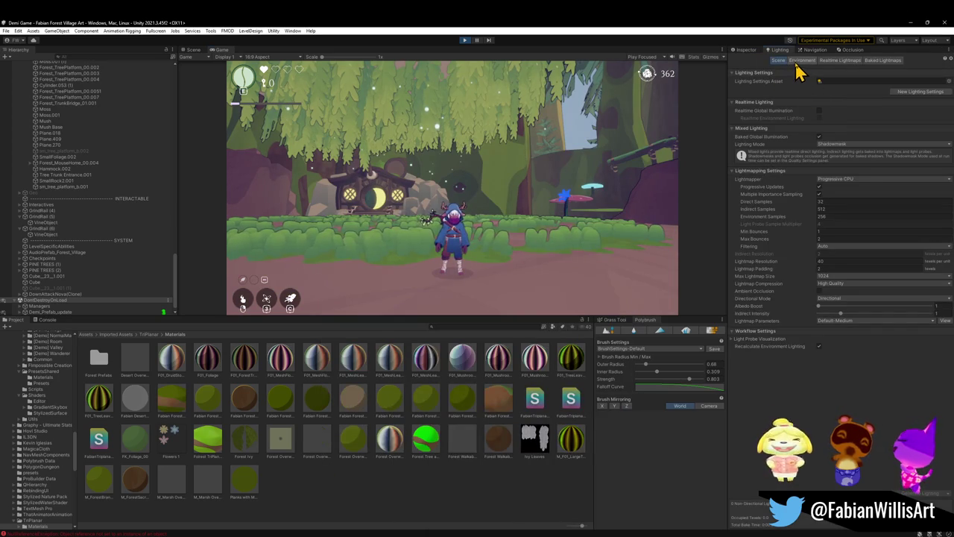
pyautogui.click(802, 60)
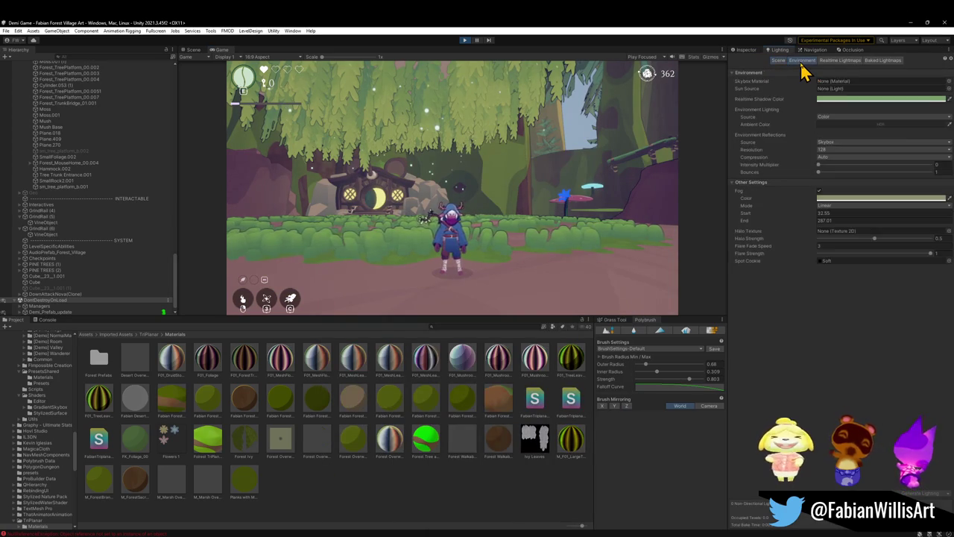
pyautogui.click(842, 99)
pyautogui.moveTo(867, 122)
pyautogui.mouseDown()
pyautogui.moveTo(848, 164)
pyautogui.moveTo(864, 185)
pyautogui.mouseUp()
pyautogui.press('Return')
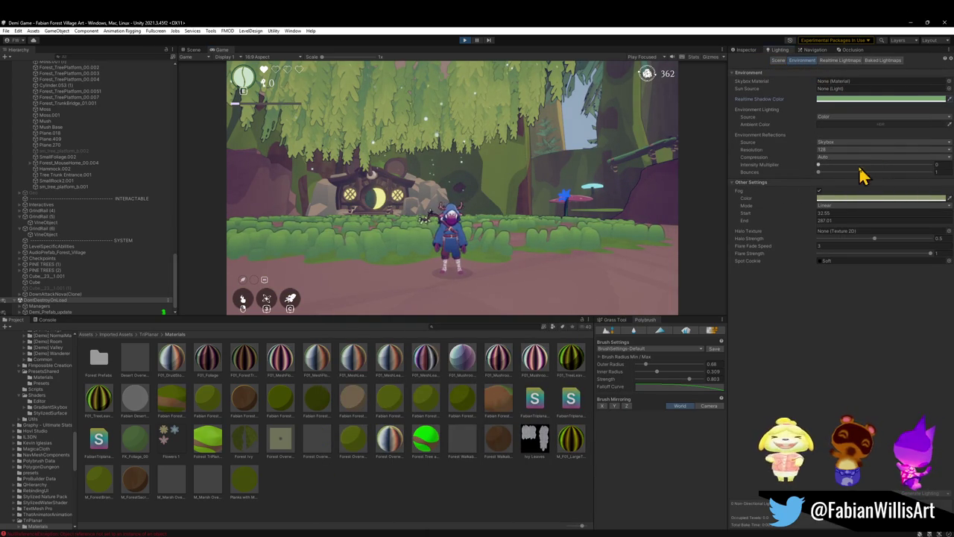
# Change the fog colour hue to a light blue
pyautogui.click(848, 198)
pyautogui.moveTo(858, 251)
pyautogui.mouseDown()
pyautogui.moveTo(853, 278)
pyautogui.moveTo(890, 245)
pyautogui.mouseUp()
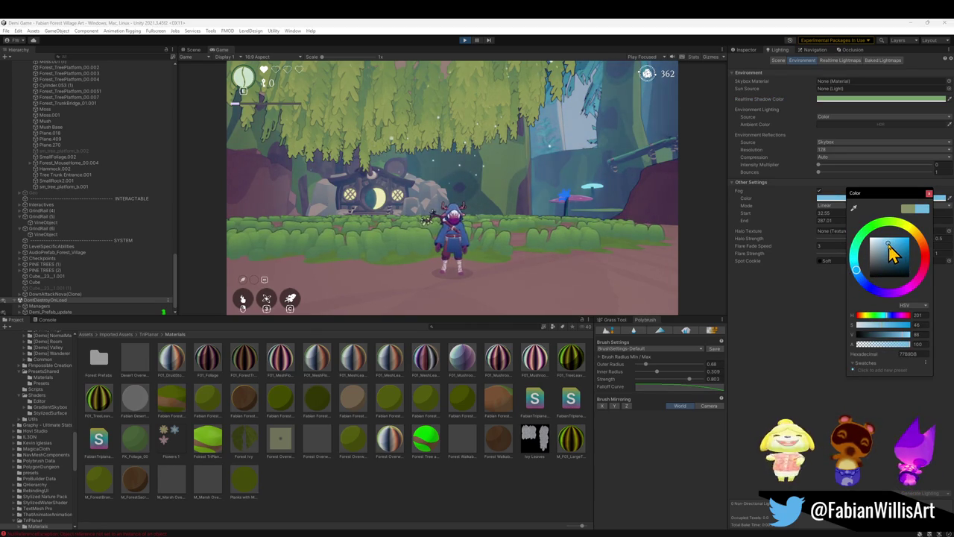
pyautogui.click(812, 291)
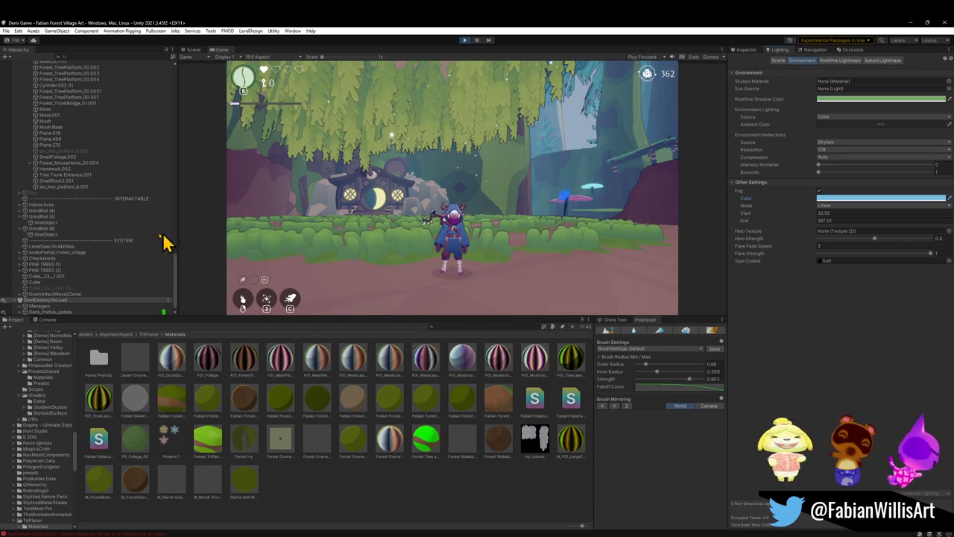
pyautogui.scroll(15, 90, 212)
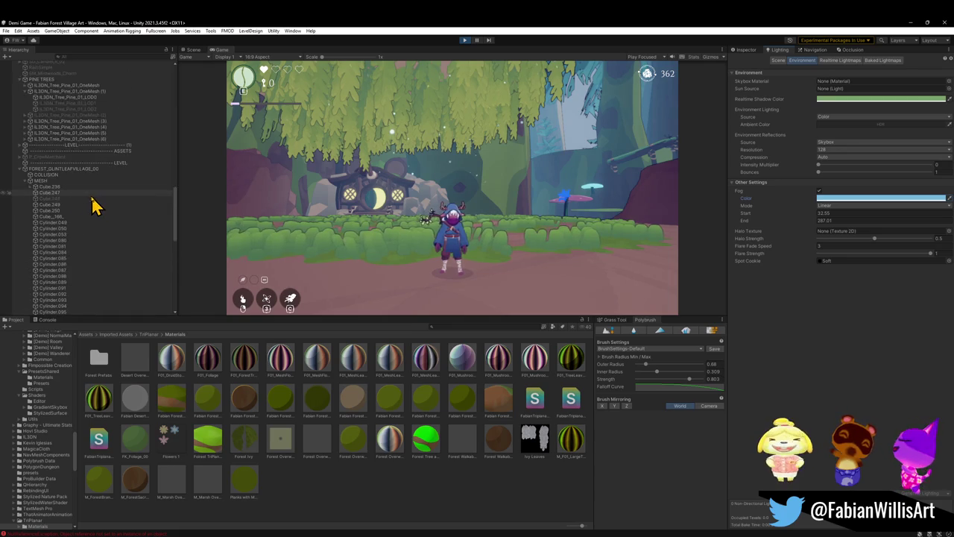
# Find and select Post Cube in the Hierarchy and show its Post-process Volume in the Inspector
pyautogui.hotkey('ctrl', 'a')
pyautogui.press('Left')
pyautogui.press('Right')
pyautogui.click(49, 276)
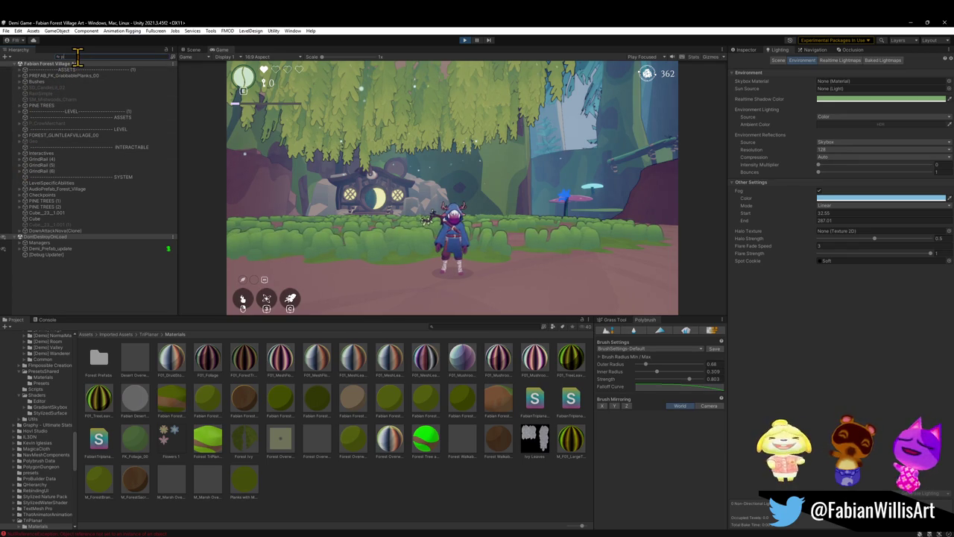
pyautogui.write('ost')
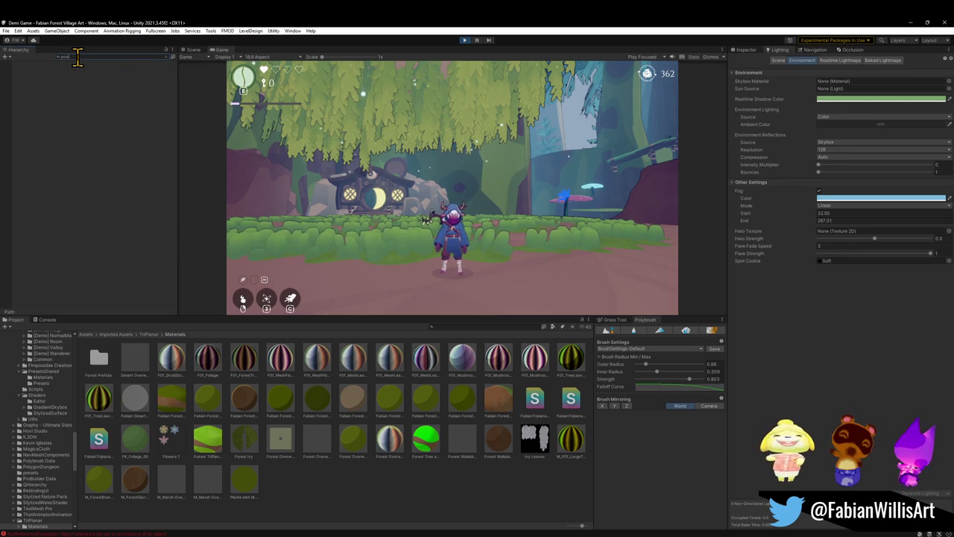
pyautogui.click(33, 88)
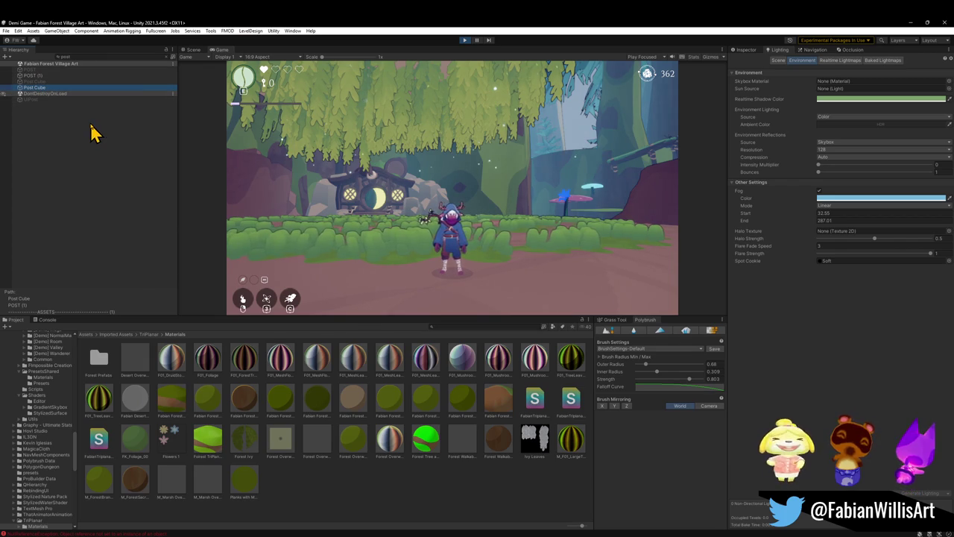
pyautogui.click(750, 50)
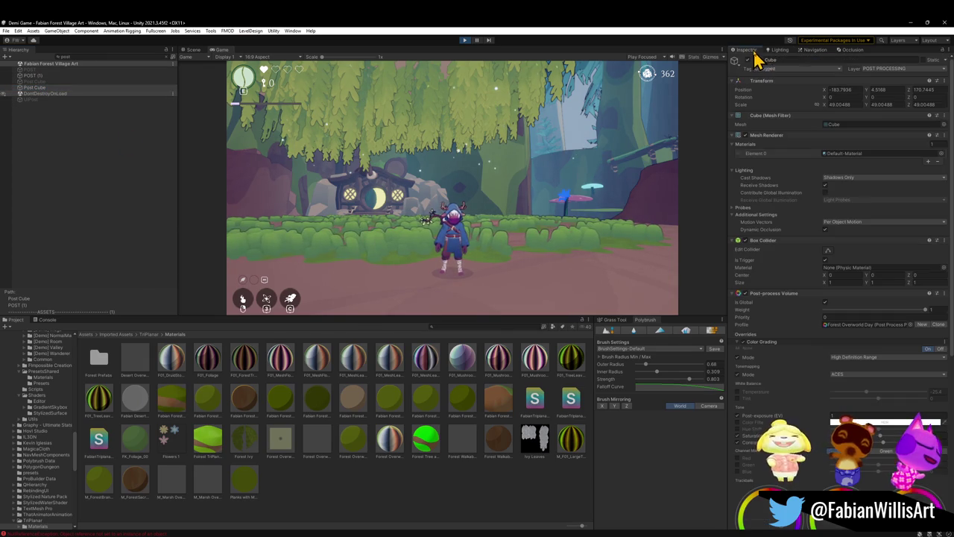
# In Color Grading, raise Saturation and enable Temperature, lowering it to about -31
pyautogui.scroll(-5, 797, 336)
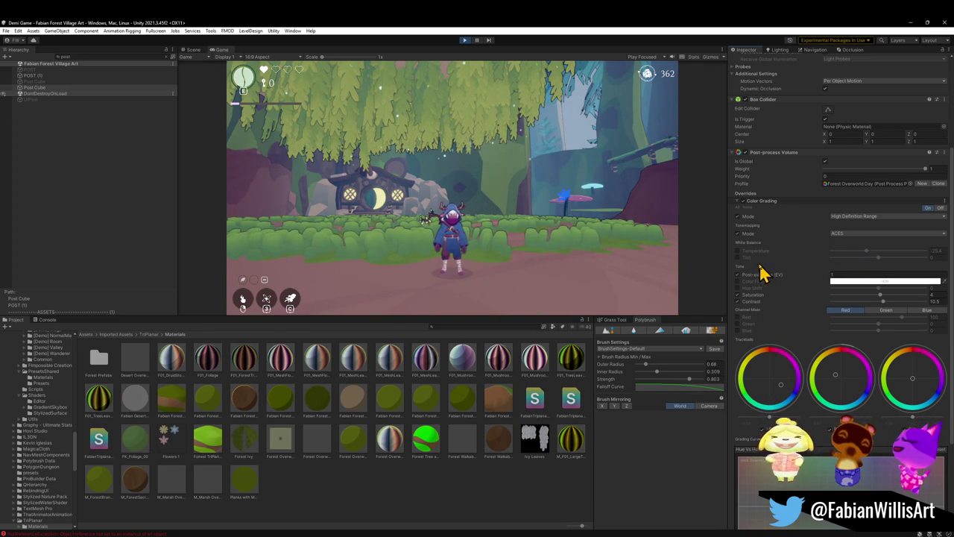
pyautogui.moveTo(886, 294)
pyautogui.mouseDown()
pyautogui.moveTo(908, 296)
pyautogui.moveTo(815, 299)
pyautogui.moveTo(908, 310)
pyautogui.moveTo(873, 314)
pyautogui.moveTo(886, 313)
pyautogui.mouseUp()
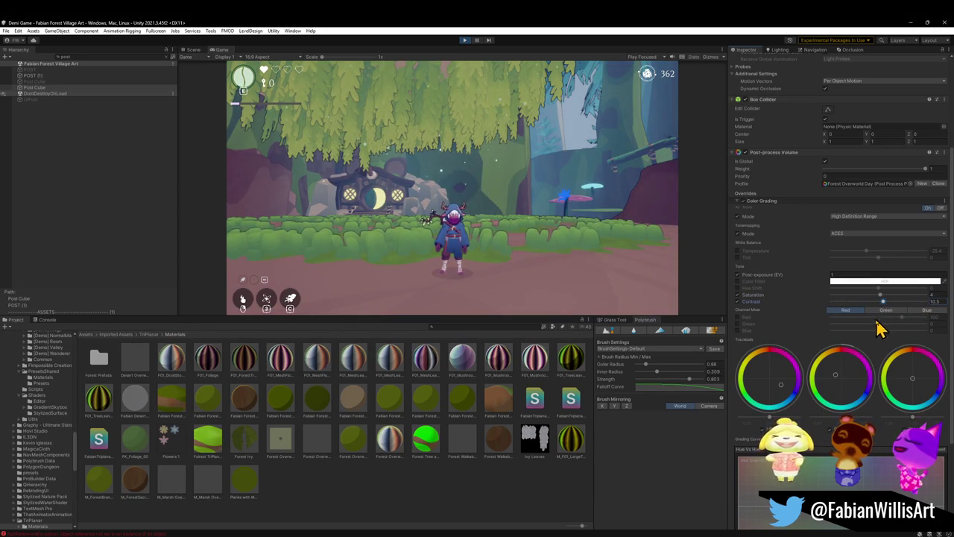
pyautogui.click(738, 251)
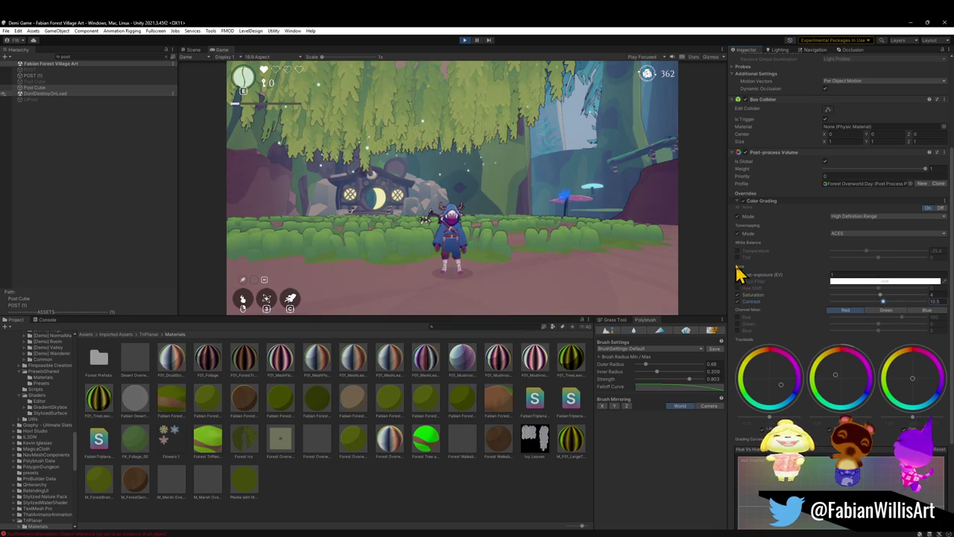
pyautogui.moveTo(867, 252)
pyautogui.mouseDown()
pyautogui.moveTo(815, 252)
pyautogui.moveTo(870, 259)
pyautogui.mouseUp()
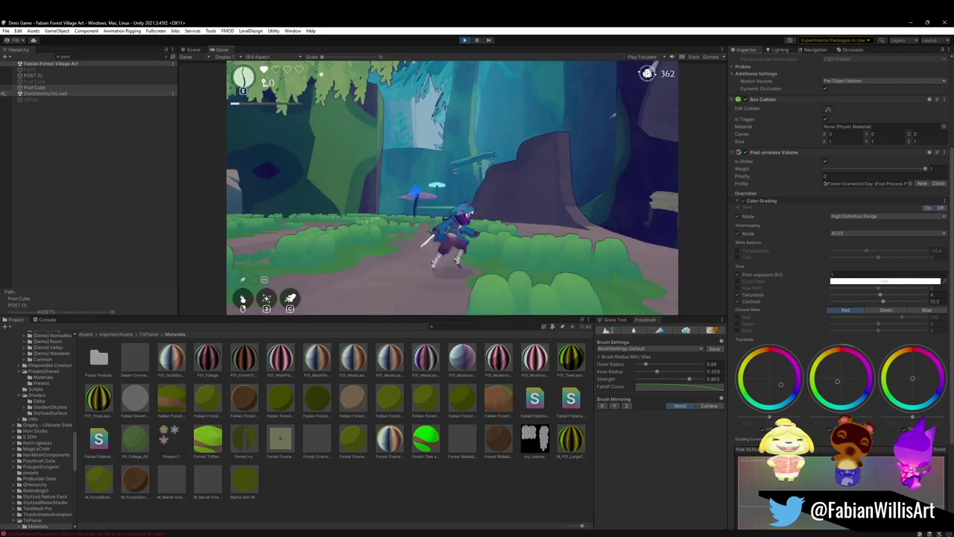
# Pull the fog end distance much closer and set Fog Start to 3.4
pyautogui.press('super')
pyautogui.click(779, 49)
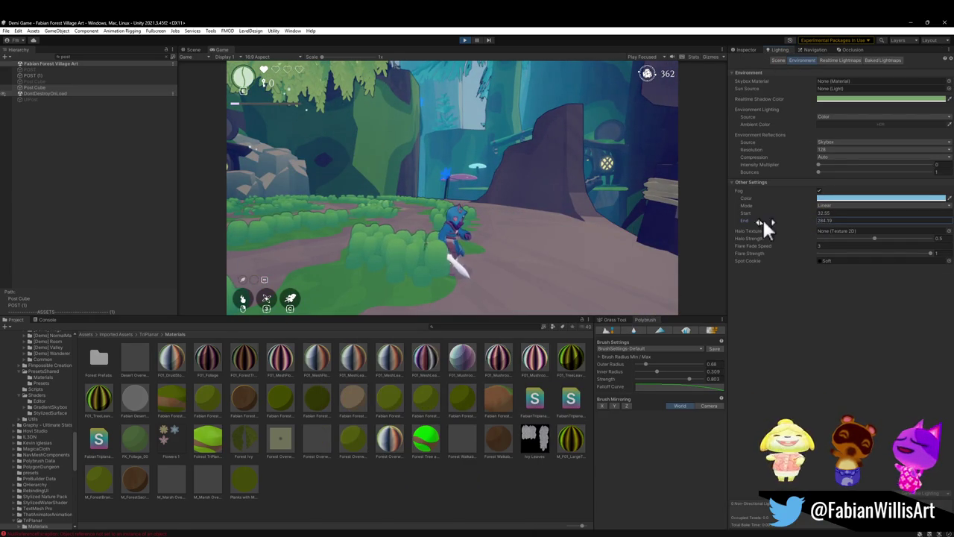
pyautogui.moveTo(839, 228)
pyautogui.mouseDown()
pyautogui.moveTo(127, 257)
pyautogui.moveTo(652, 216)
pyautogui.moveTo(152, 176)
pyautogui.mouseUp()
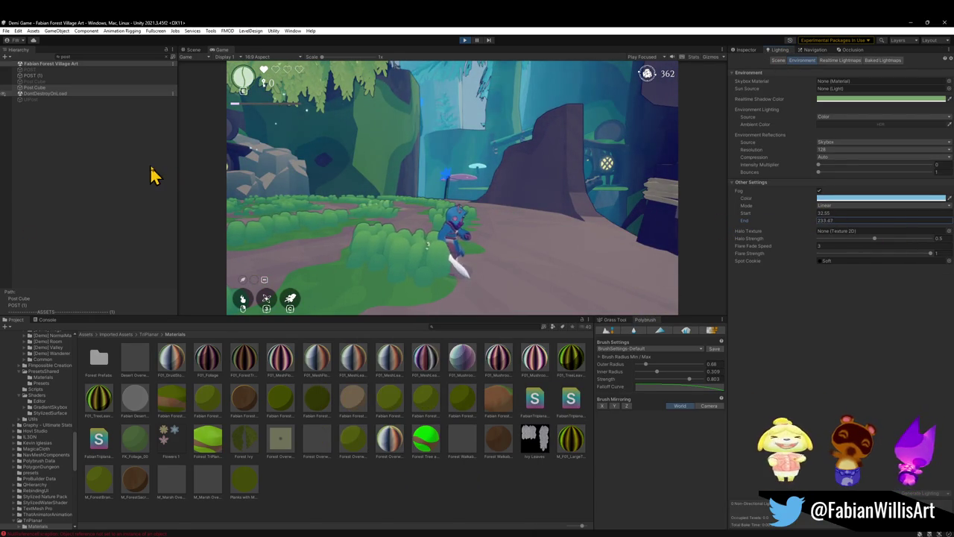
pyautogui.moveTo(220, 181)
pyautogui.mouseDown()
pyautogui.moveTo(571, 124)
pyautogui.moveTo(300, 128)
pyautogui.moveTo(477, 299)
pyautogui.moveTo(462, 479)
pyautogui.moveTo(520, 451)
pyautogui.moveTo(902, 187)
pyautogui.mouseUp()
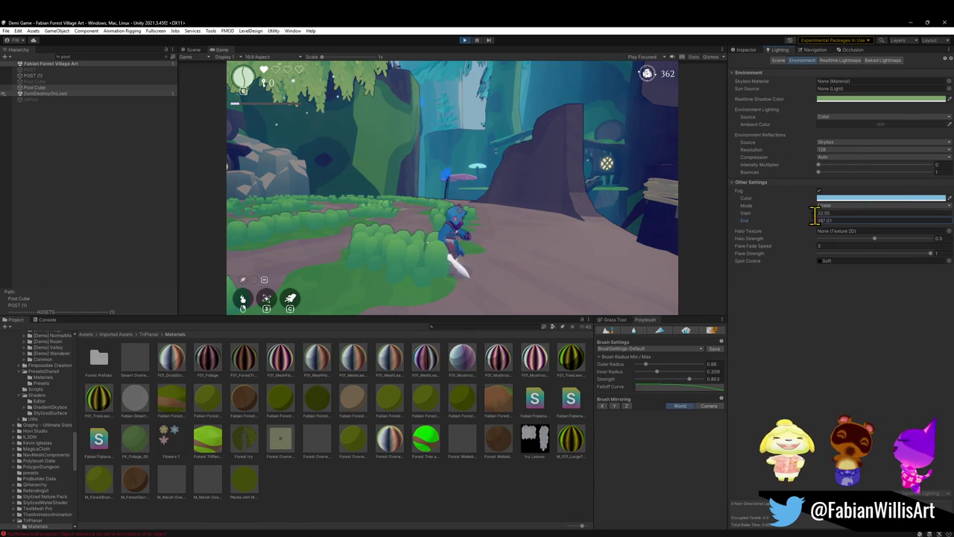
pyautogui.moveTo(814, 214)
pyautogui.mouseDown()
pyautogui.moveTo(771, 216)
pyautogui.moveTo(805, 213)
pyautogui.moveTo(780, 213)
pyautogui.moveTo(791, 213)
pyautogui.mouseUp()
# Make the fog a more saturated blue, then run the hero over the rope bridge to check it
pyautogui.click(850, 199)
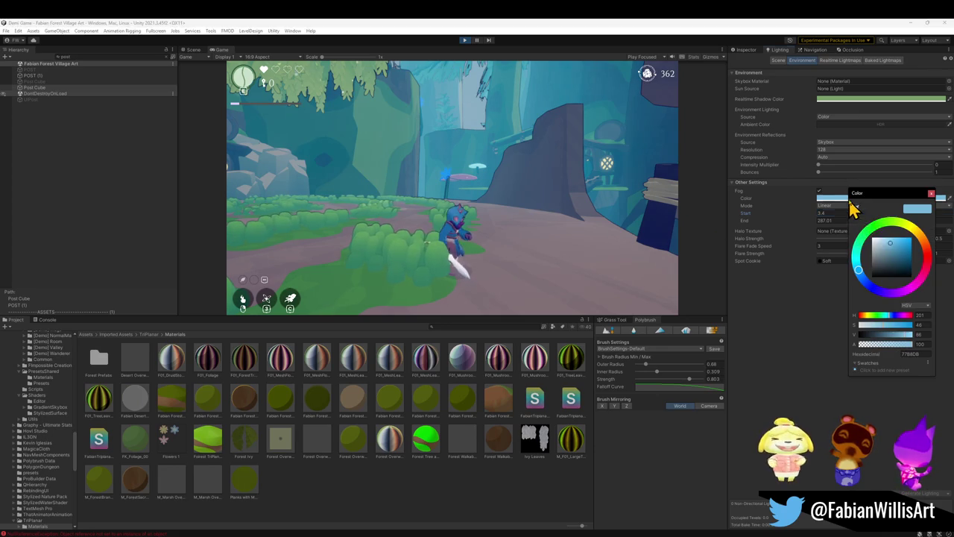
pyautogui.moveTo(887, 251); pyautogui.dragTo(911, 252)
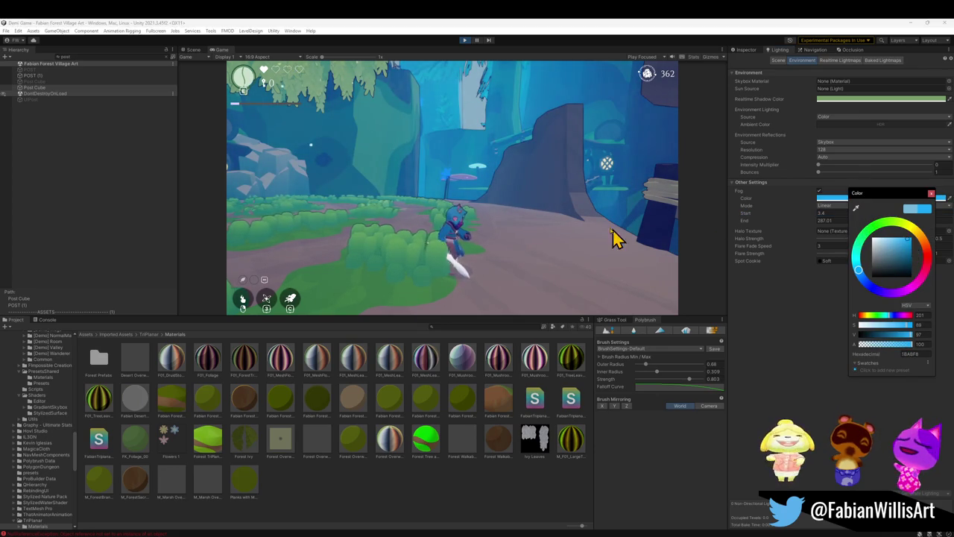
pyautogui.click(639, 244)
pyautogui.press('w')
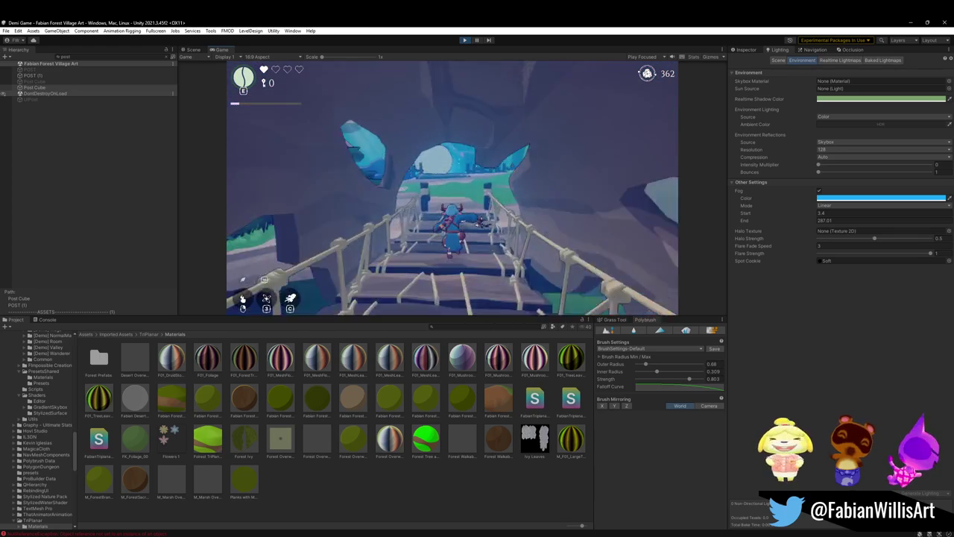
pyautogui.press('w')
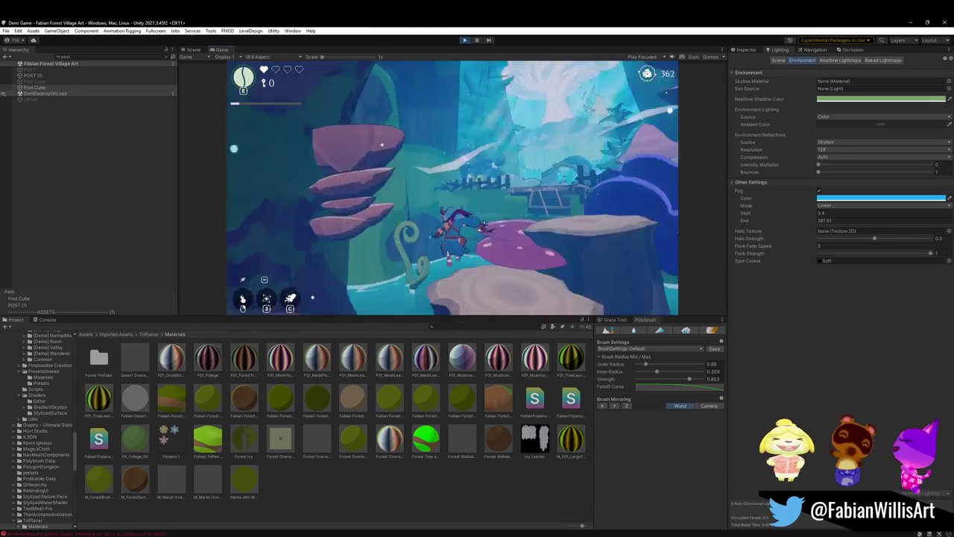
pyautogui.press('w')
# Fine-tune the fog colour, easing its saturation slightly and nudging its hue
pyautogui.press('super')
pyautogui.click(808, 315)
pyautogui.click(852, 198)
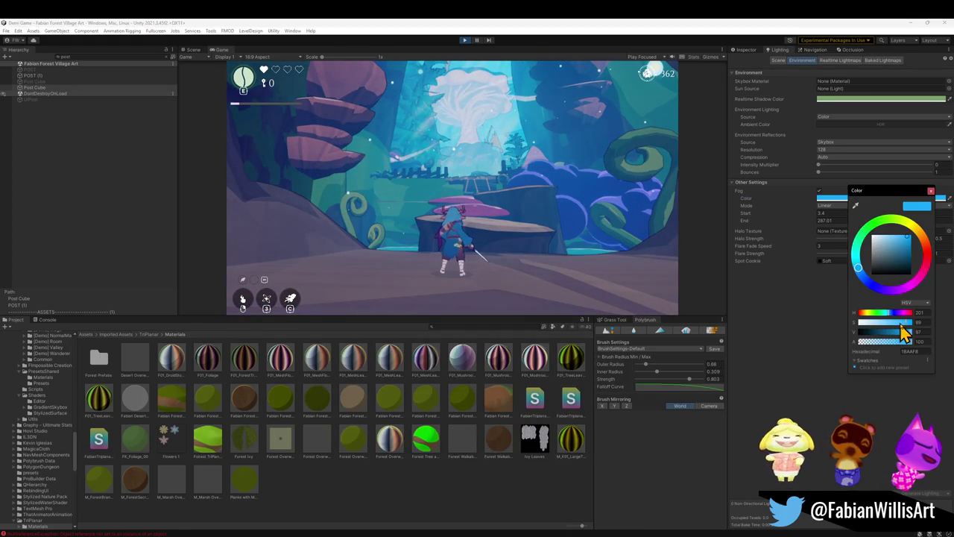
pyautogui.moveTo(905, 325); pyautogui.dragTo(894, 325)
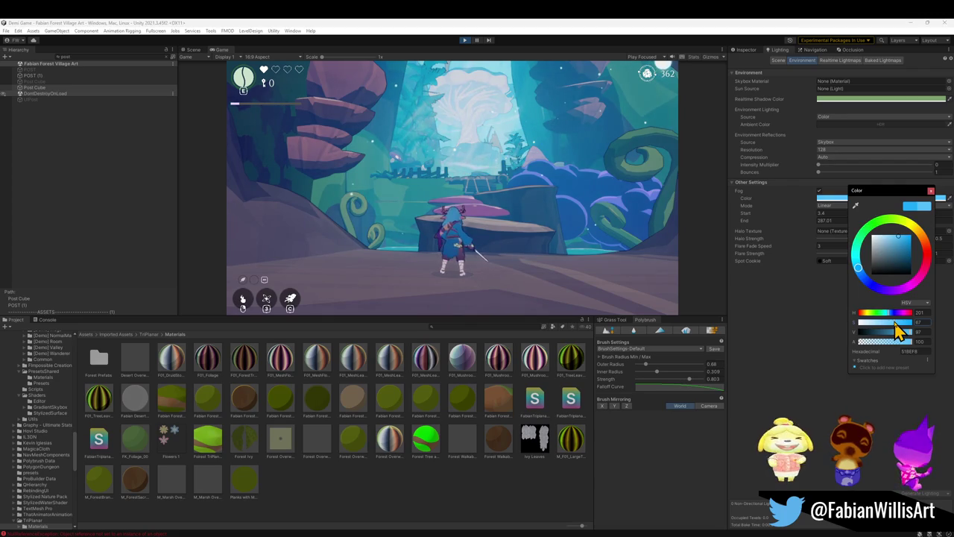
pyautogui.click(791, 358)
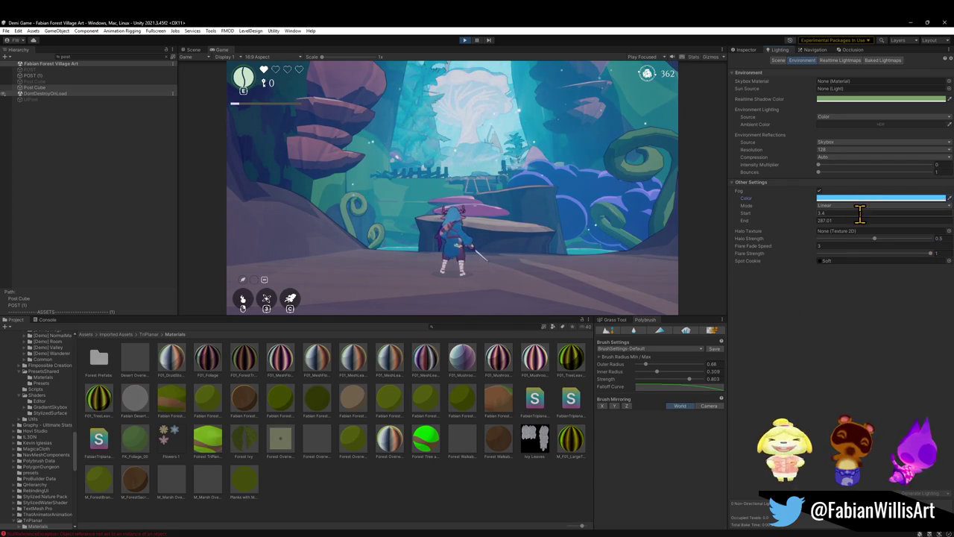
pyautogui.click(869, 199)
pyautogui.moveTo(877, 275); pyautogui.dragTo(877, 278)
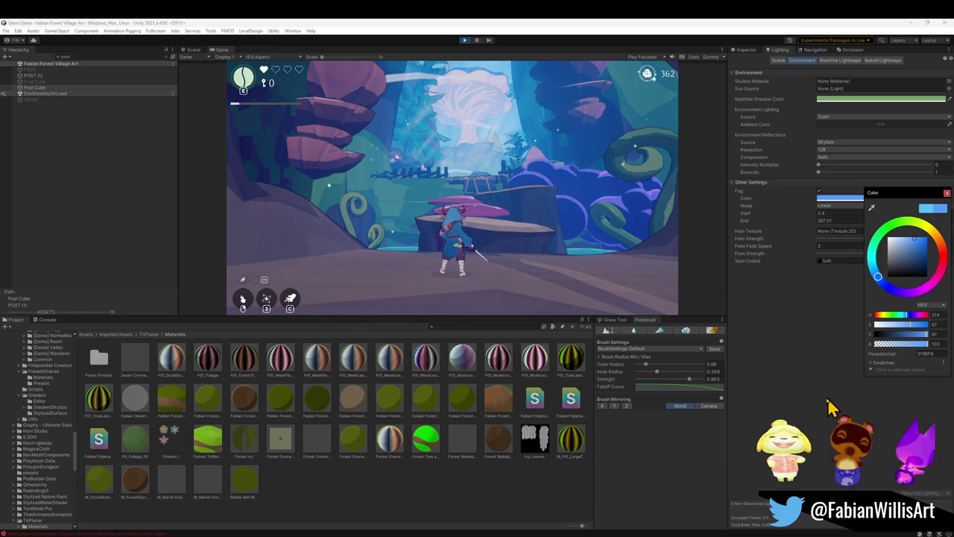
pyautogui.press('Escape')
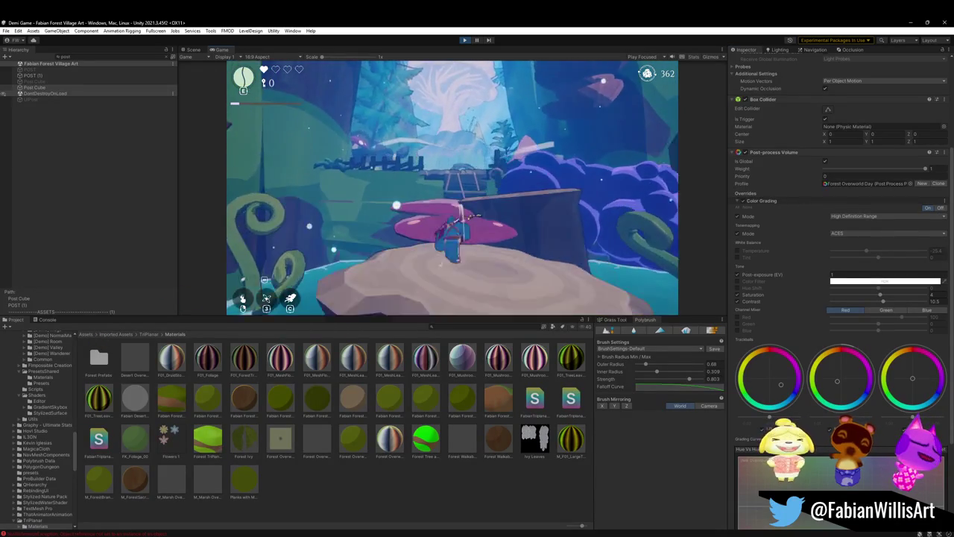
# Play fullscreen, running over the mushroom, wooden platform and rope bridge through the cave arch toward the cliffs
pyautogui.press('F10')
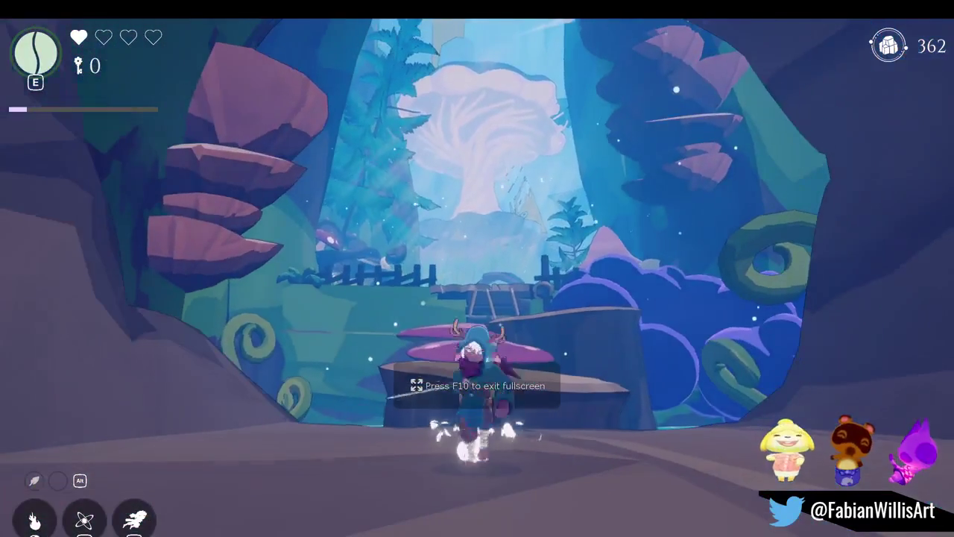
pyautogui.press('w')
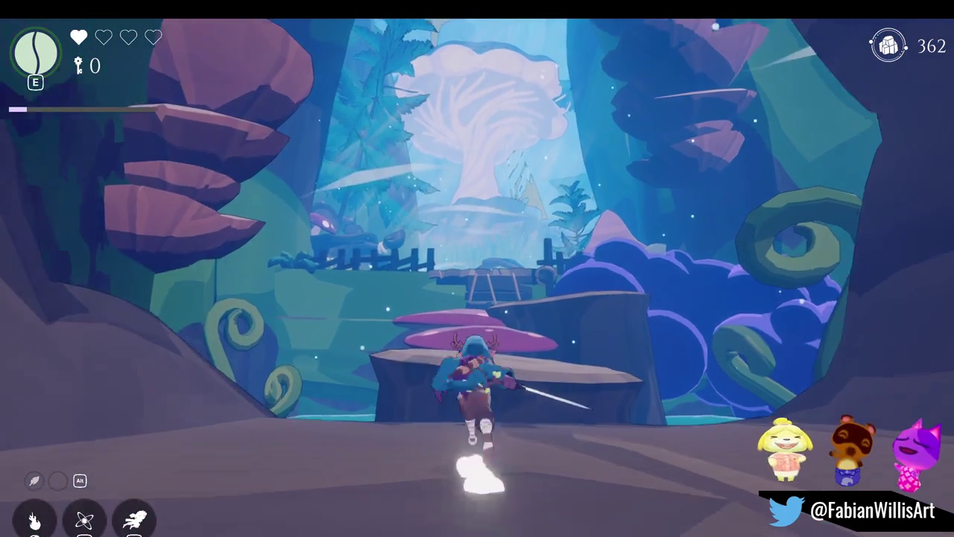
pyautogui.press('w')
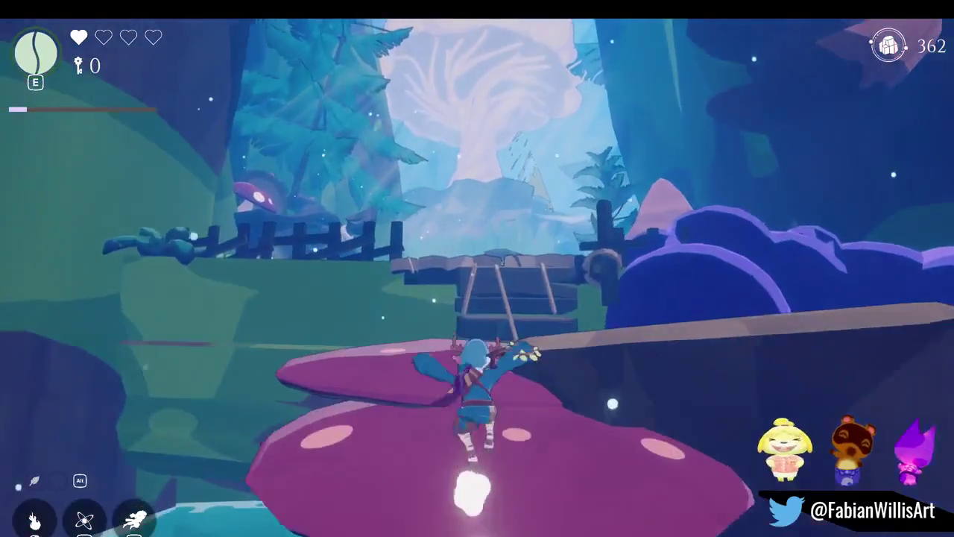
pyautogui.press('w')
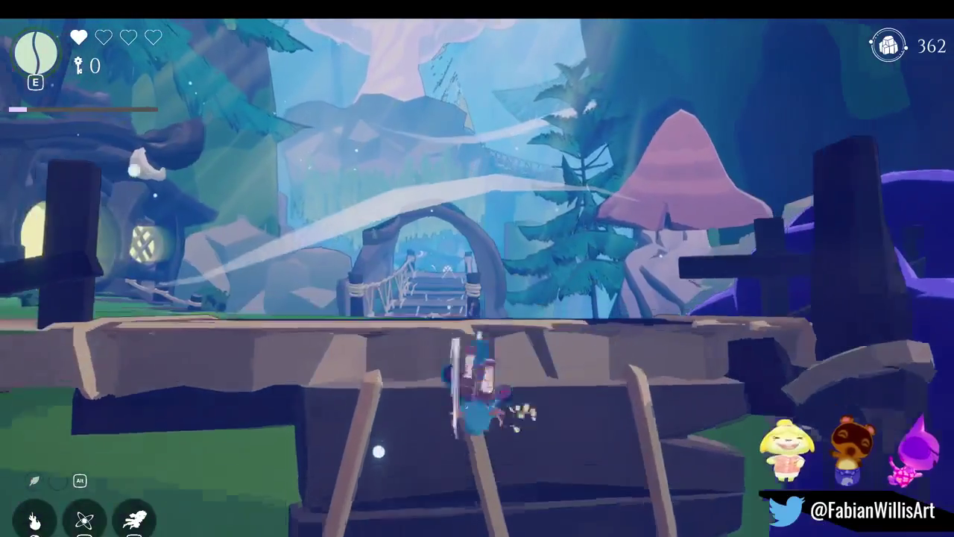
pyautogui.press('w')
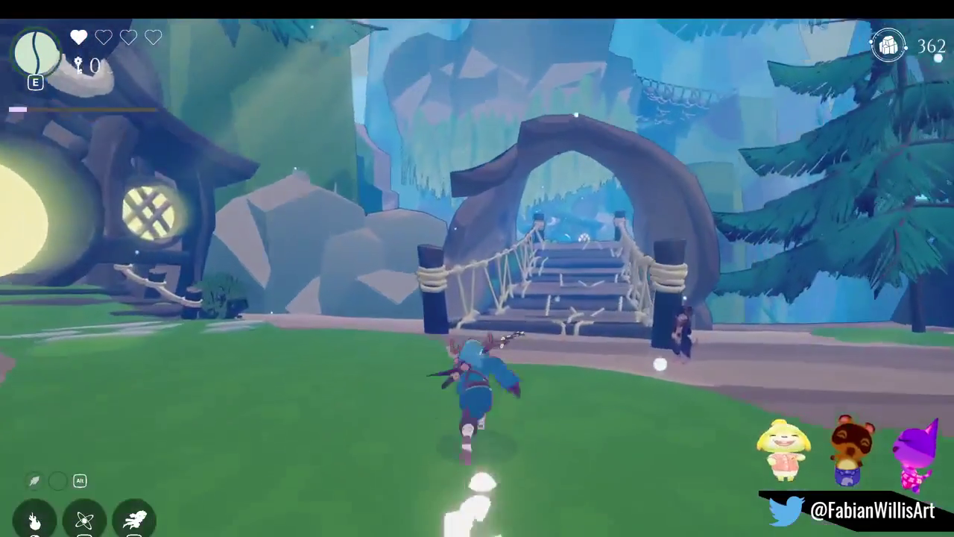
pyautogui.press('w')
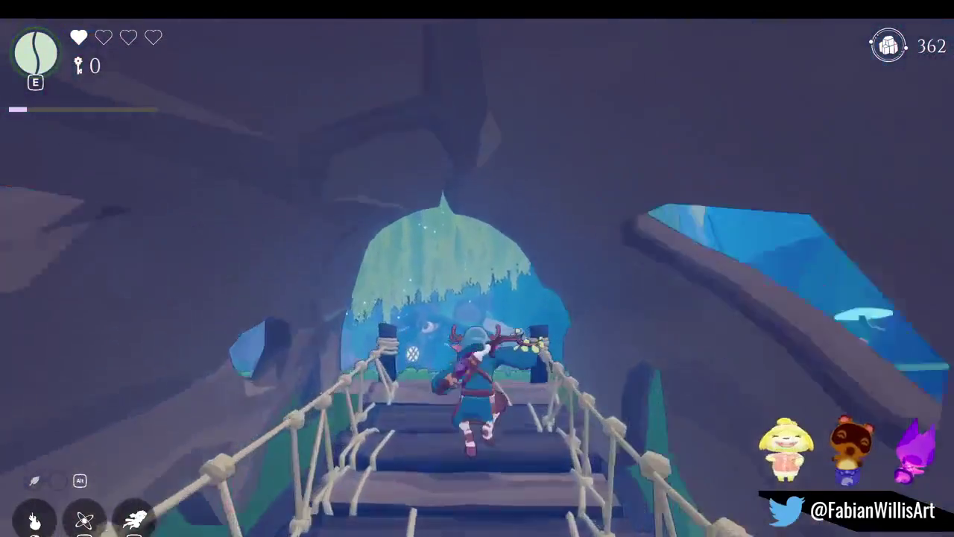
pyautogui.press('w')
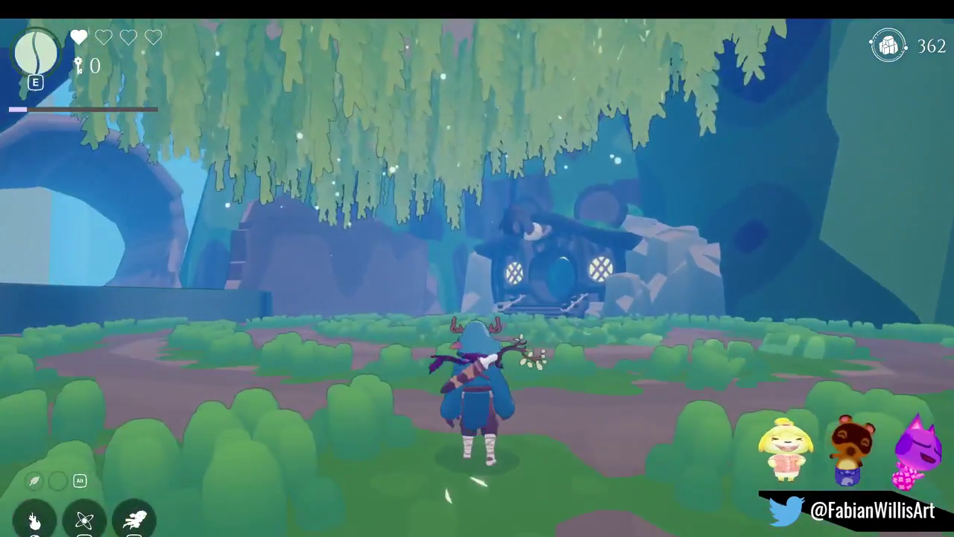
pyautogui.press('w')
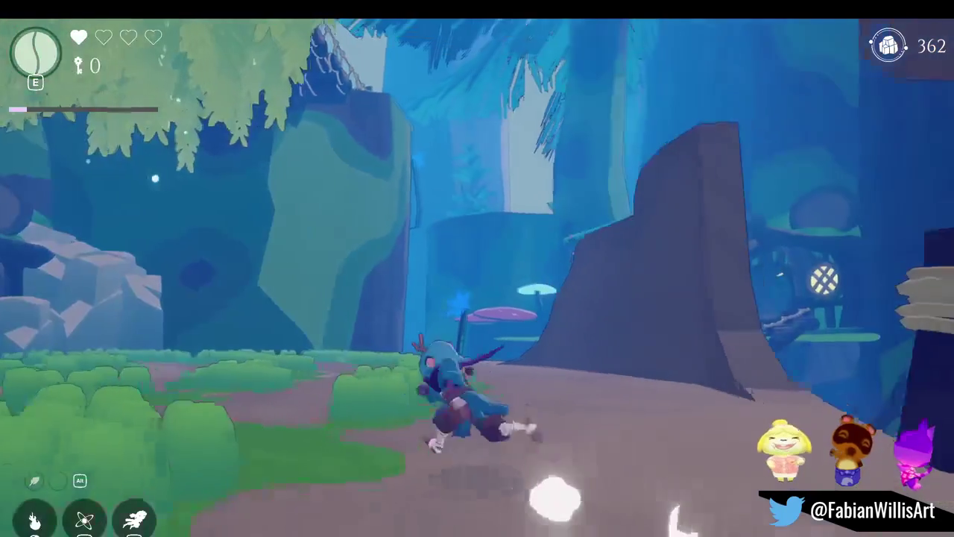
pyautogui.press('w')
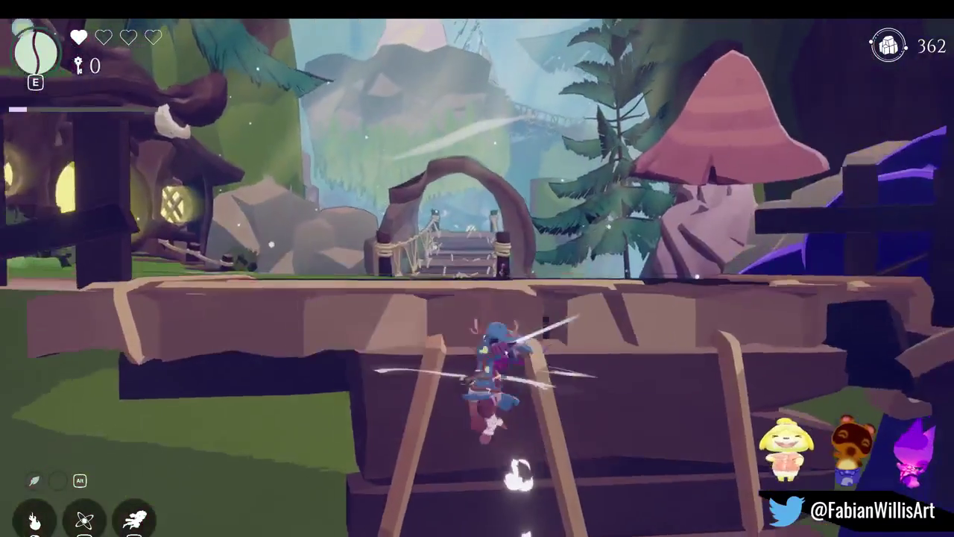
# Swing the sword once, then pause the game and exit fullscreen back to the editor
pyautogui.press('Escape')
pyautogui.press('Escape')
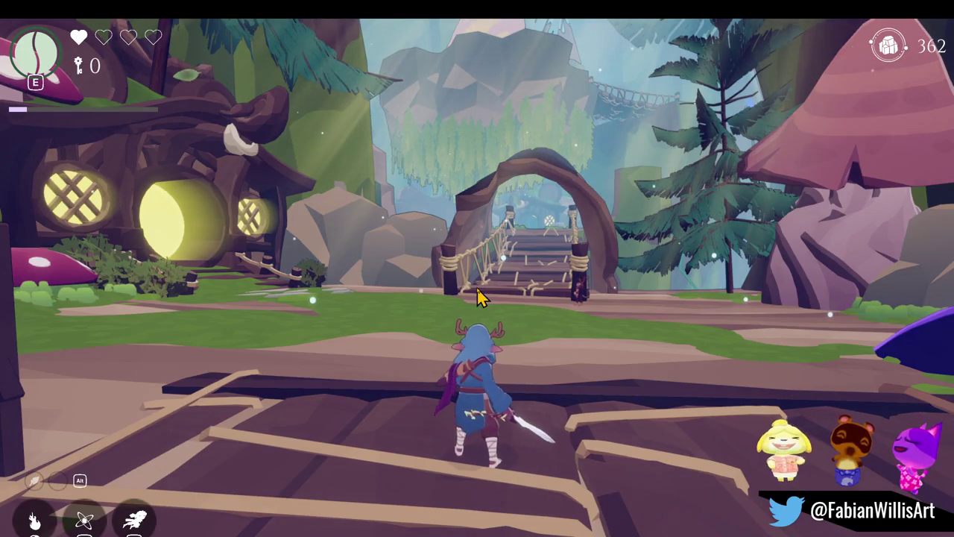
pyautogui.click(478, 296)
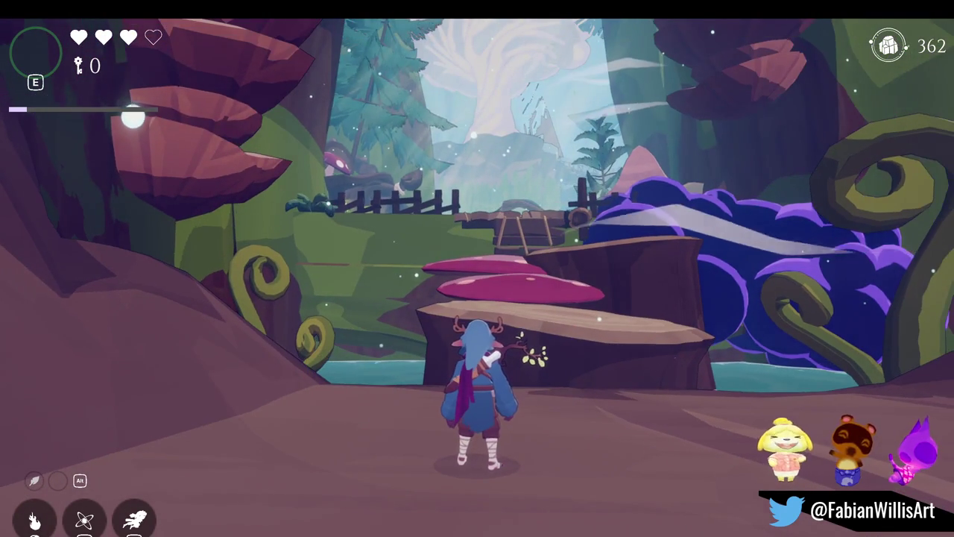
pyautogui.press('Escape')
pyautogui.press('F11')
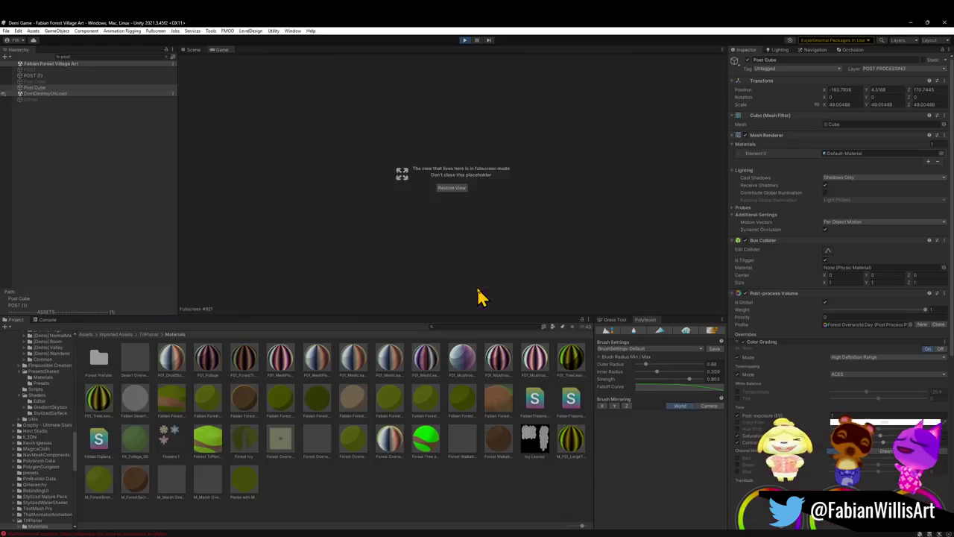
# Stop play mode and select the run of Polybrush grass clumps on the path in the Hierarchy
pyautogui.click(465, 41)
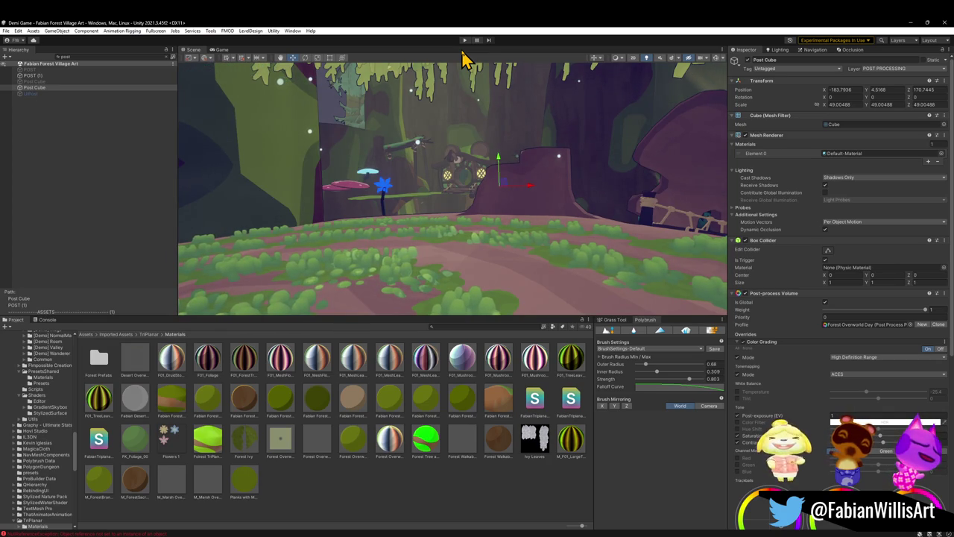
pyautogui.moveTo(603, 231)
pyautogui.mouseDown()
pyautogui.moveTo(558, 199)
pyautogui.moveTo(454, 231)
pyautogui.moveTo(425, 255)
pyautogui.mouseUp()
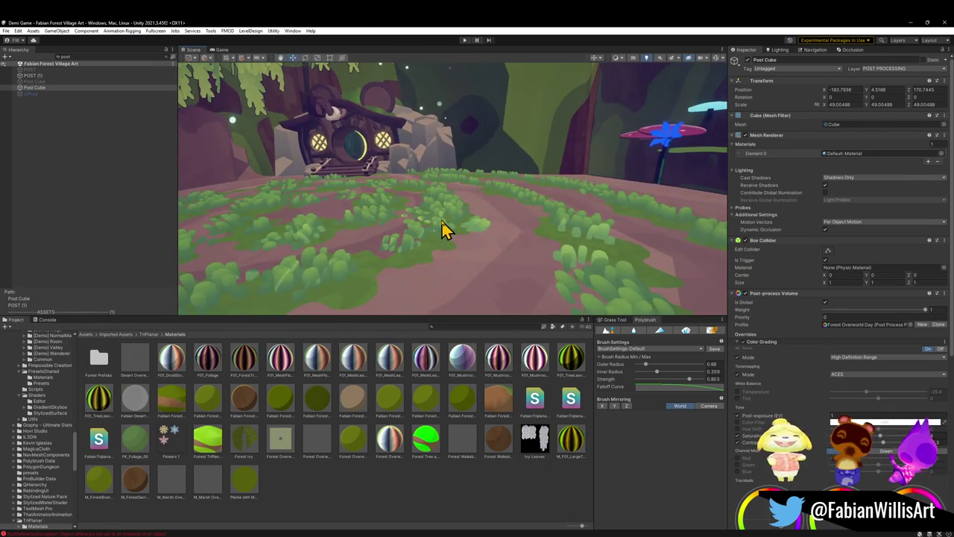
pyautogui.click(438, 228)
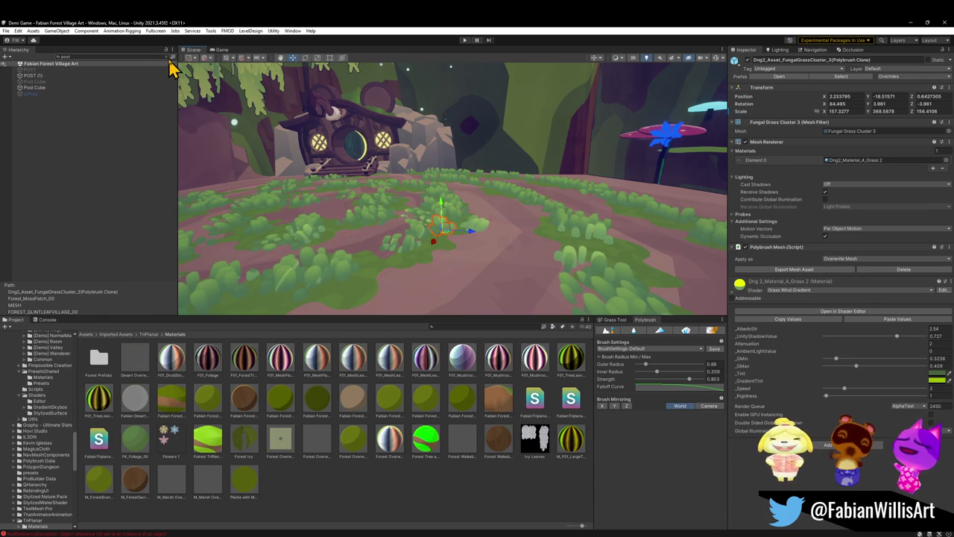
pyautogui.click(169, 65)
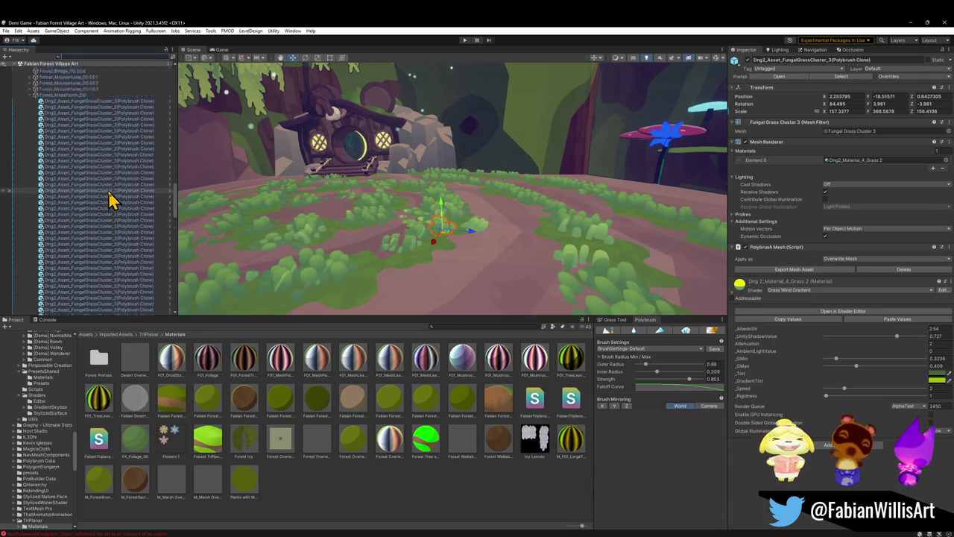
pyautogui.click(128, 149)
pyautogui.scroll(-5, 138, 211)
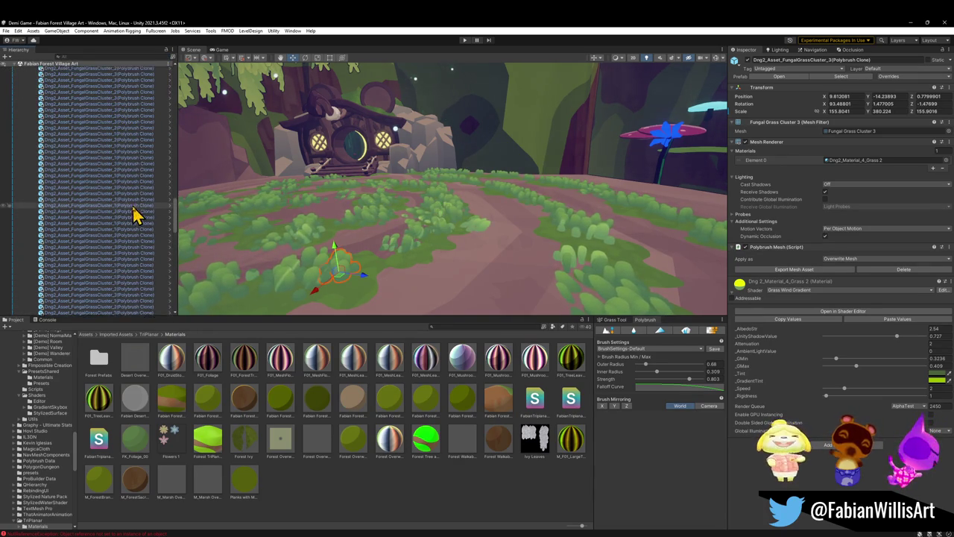
pyautogui.scroll(-3, 133, 269)
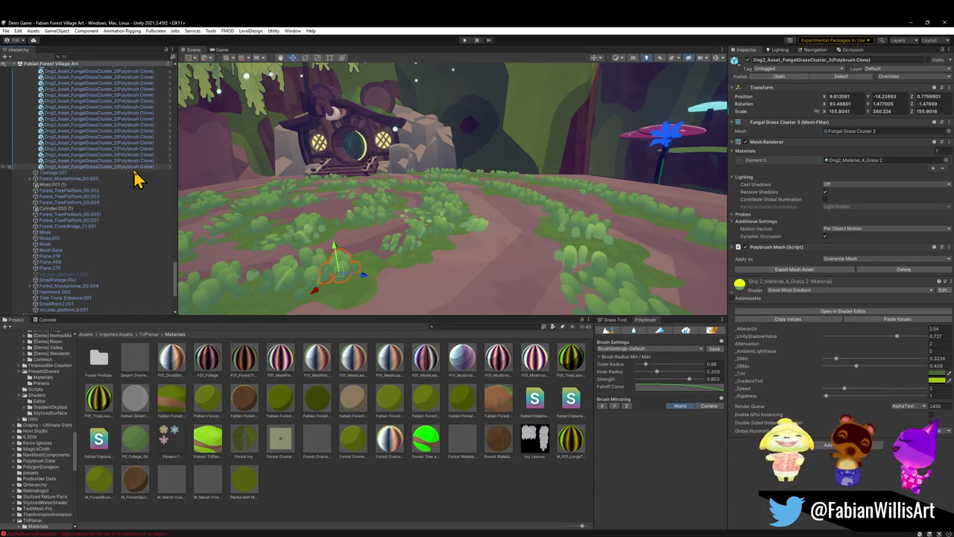
pyautogui.keyDown('shift'); pyautogui.click(135, 168); pyautogui.keyUp('shift')
# Orbit the Scene view around the house and path, then minimise Unity
pyautogui.moveTo(436, 274)
pyautogui.mouseDown()
pyautogui.moveTo(474, 256)
pyautogui.moveTo(466, 271)
pyautogui.moveTo(378, 269)
pyautogui.moveTo(323, 247)
pyautogui.moveTo(383, 238)
pyautogui.moveTo(414, 252)
pyautogui.mouseUp()
pyautogui.moveTo(458, 298)
pyautogui.mouseDown()
pyautogui.moveTo(470, 222)
pyautogui.moveTo(494, 213)
pyautogui.moveTo(485, 216)
pyautogui.mouseUp()
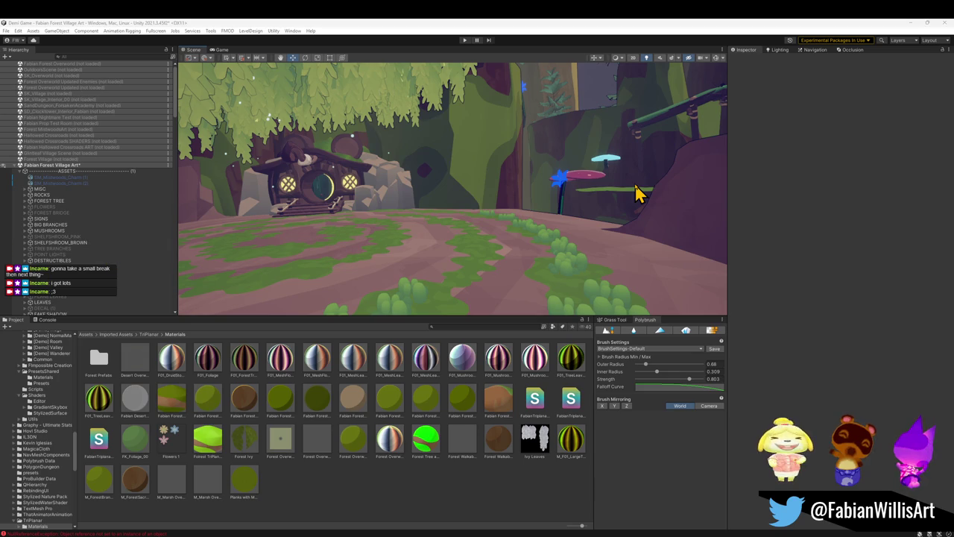
pyautogui.moveTo(366, 251)
pyautogui.mouseDown()
pyautogui.moveTo(447, 228)
pyautogui.moveTo(437, 234)
pyautogui.moveTo(503, 246)
pyautogui.mouseUp()
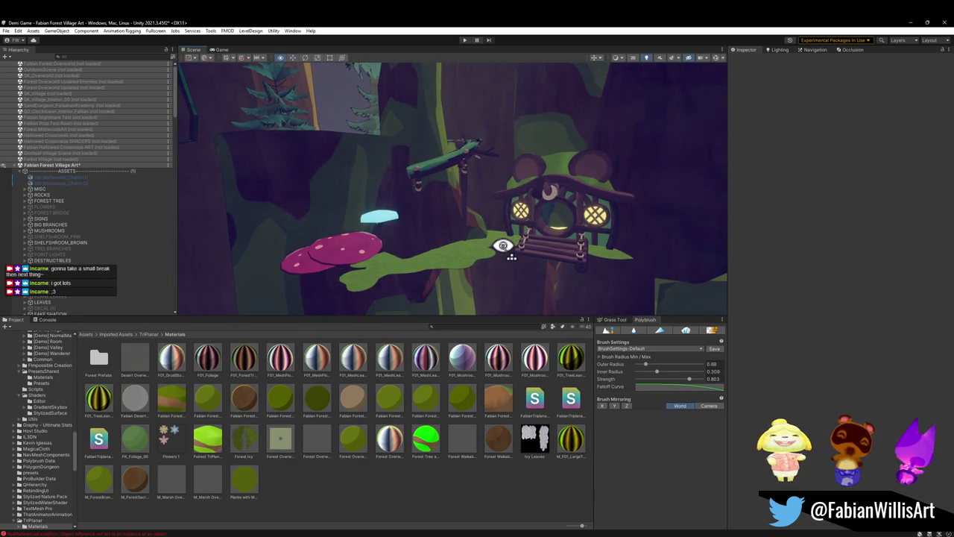
pyautogui.click(909, 23)
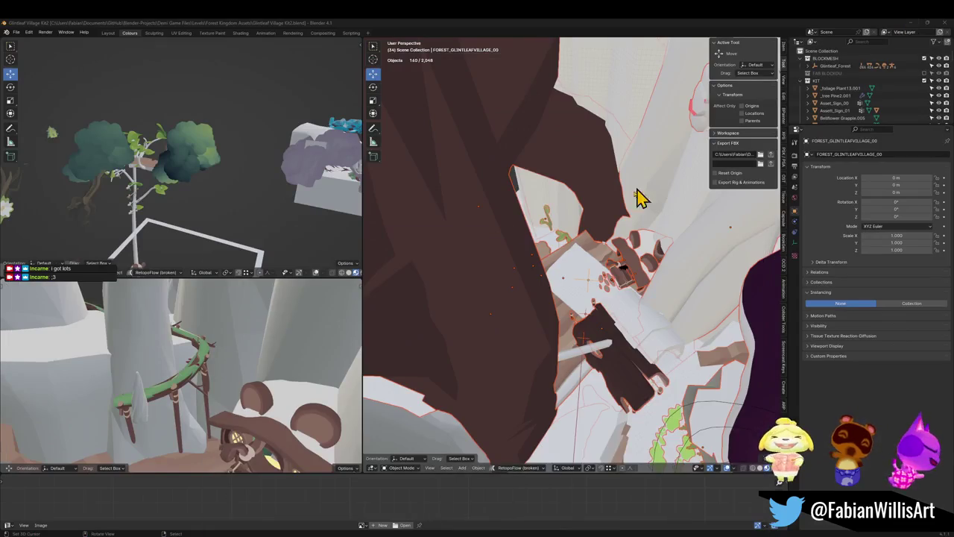
# Unhide all objects, then select and delete the stray tree platform near the mushroom house
pyautogui.hotkey('alt', 'h')
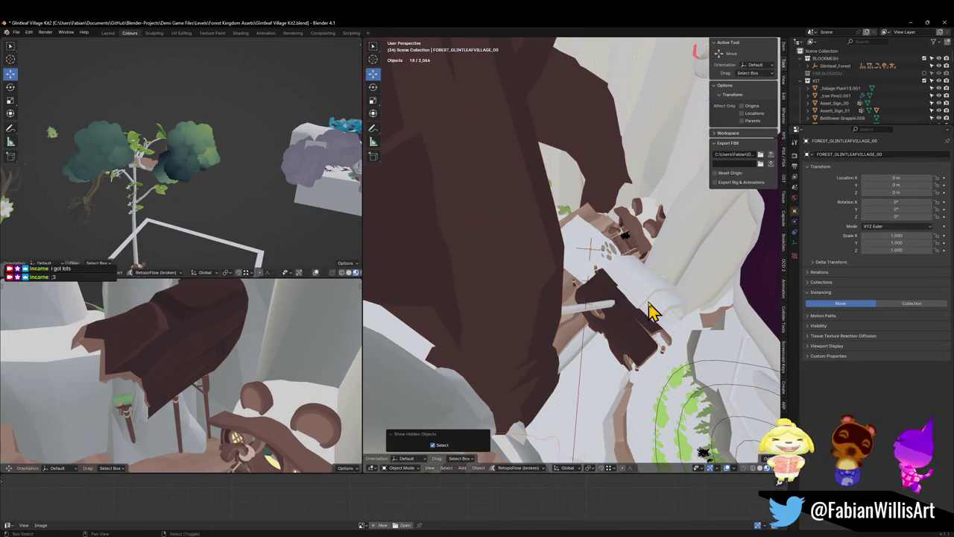
pyautogui.hotkey('shift', '`')
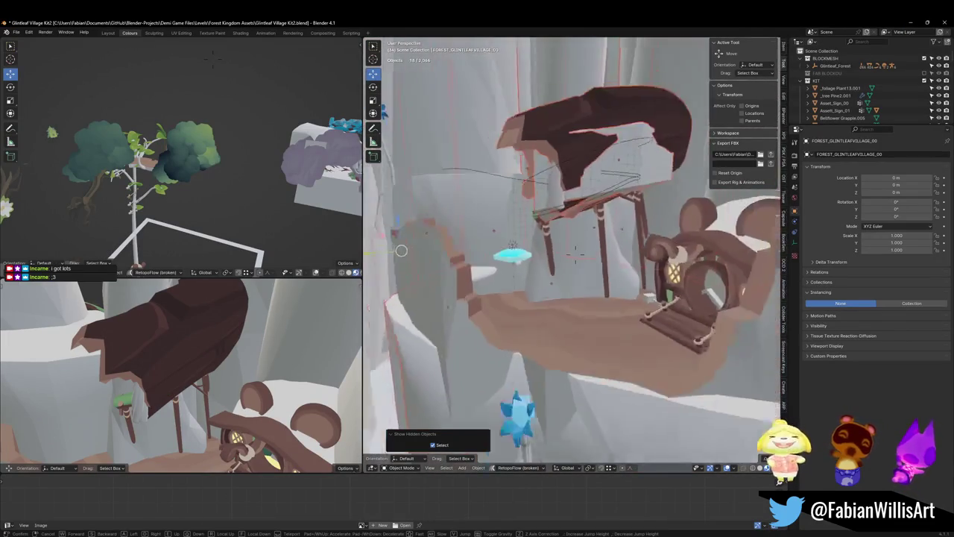
pyautogui.click(647, 312)
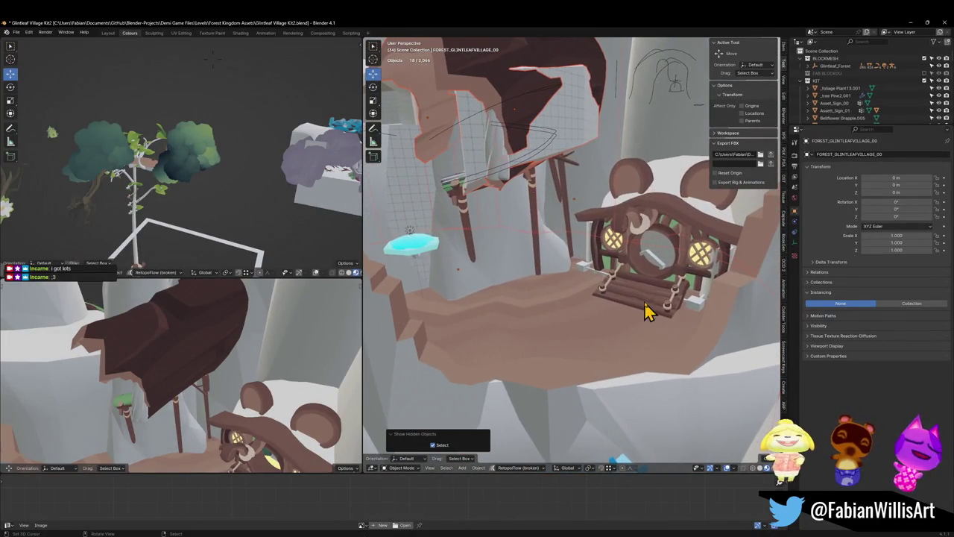
pyautogui.click(674, 424)
pyautogui.press('g')
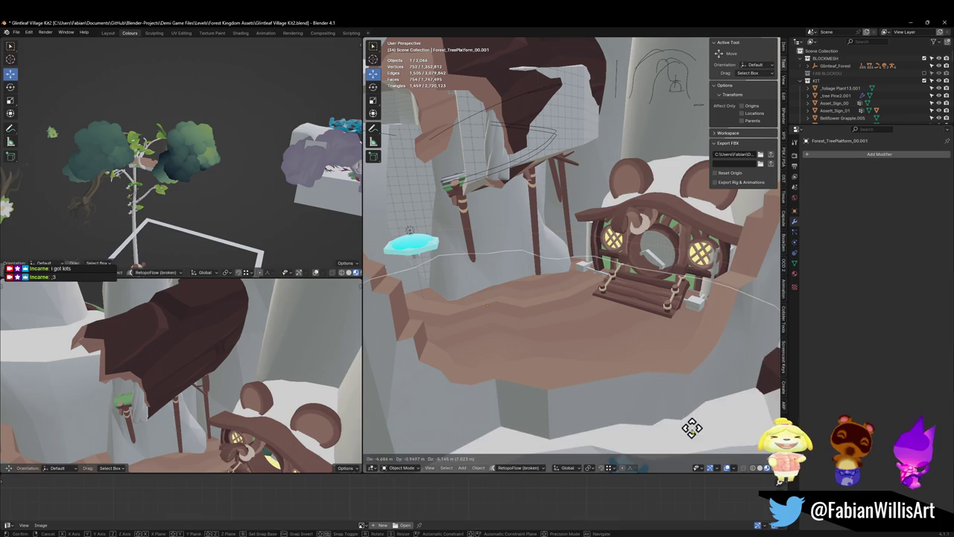
pyautogui.rightClick(693, 428)
pyautogui.click(645, 359)
pyautogui.press('g')
pyautogui.rightClick(640, 297)
pyautogui.press('Delete')
# Select Forest_TreePlatform_00.001 by the house, enter Edit Mode and save the Kit2 file
pyautogui.hotkey('shift', '`')
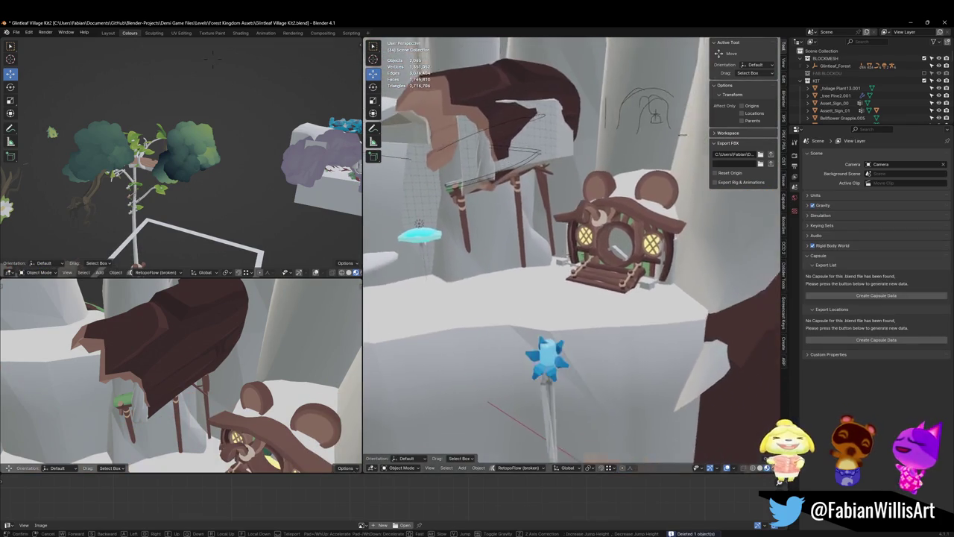
pyautogui.press('w')
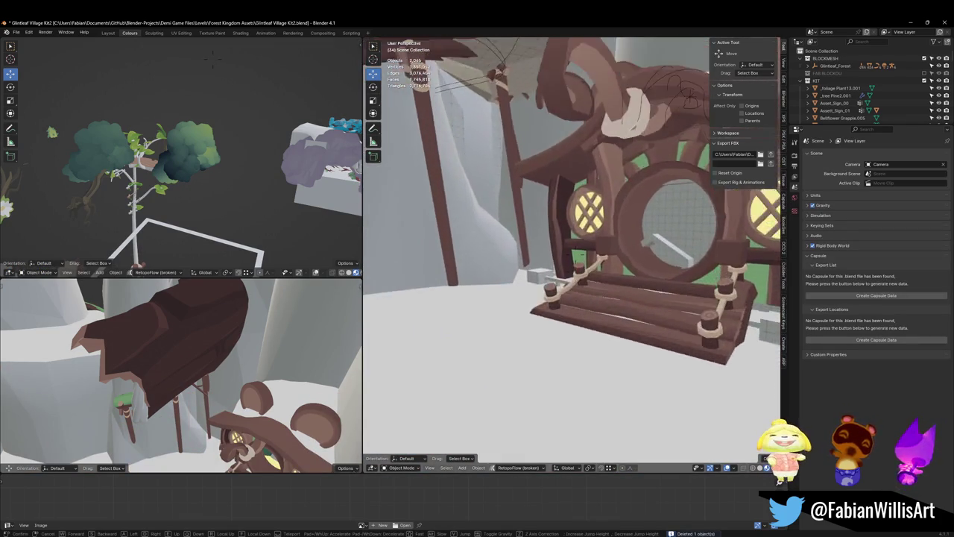
pyautogui.press('s')
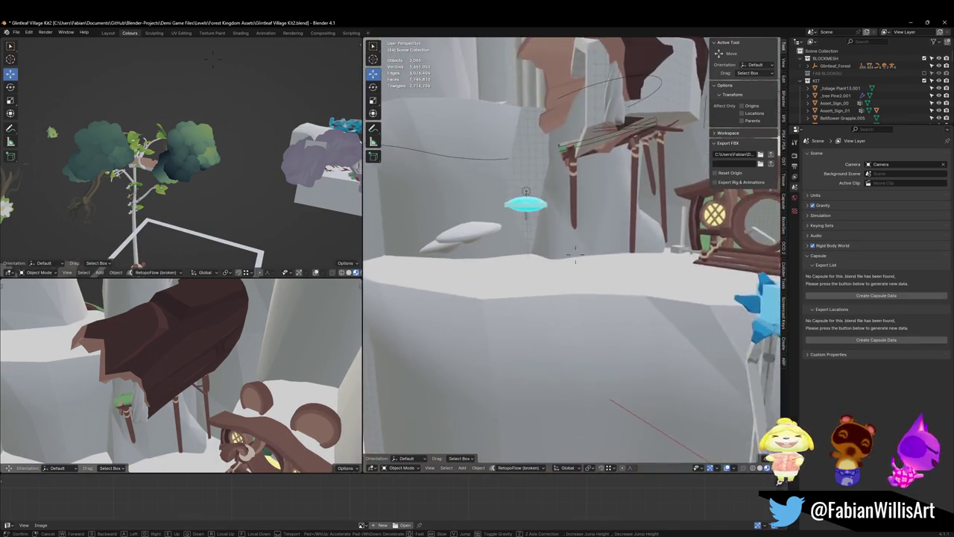
pyautogui.click(588, 291)
pyautogui.click(587, 292)
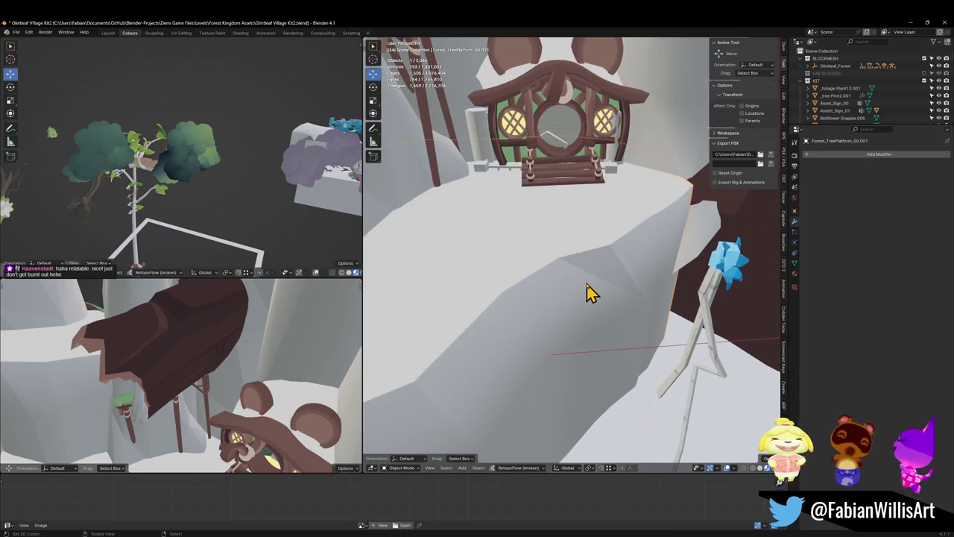
pyautogui.press('Tab')
pyautogui.press('Tab')
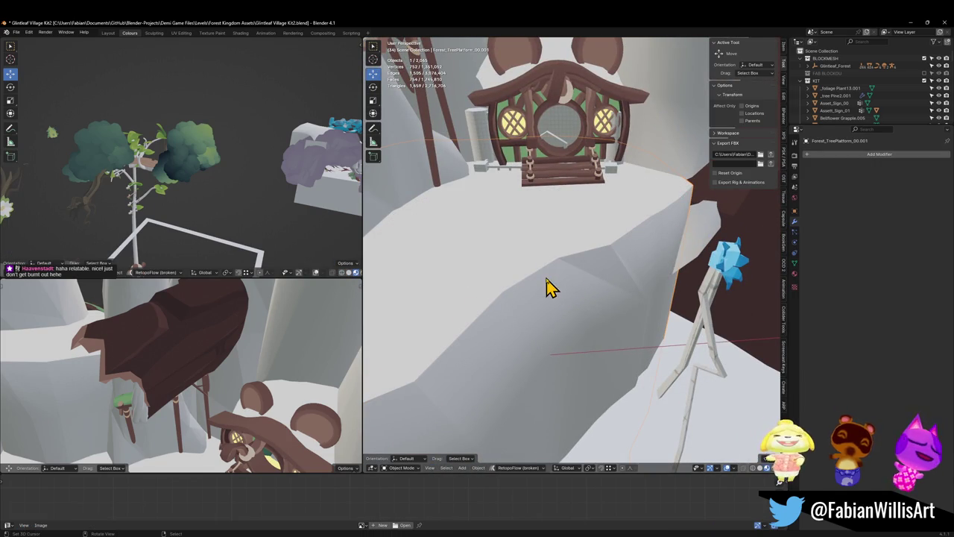
pyautogui.hotkey('ctrl', 's')
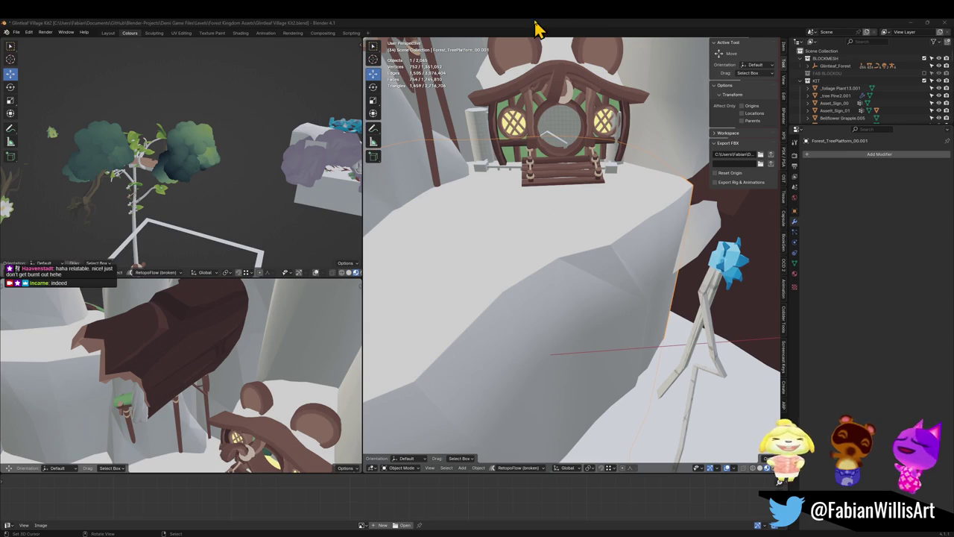
pyautogui.hotkey('ctrl', 's')
# Fly past the roof into the interior and back out toward the gridded wall
pyautogui.hotkey('shift', '`')
pyautogui.press('w')
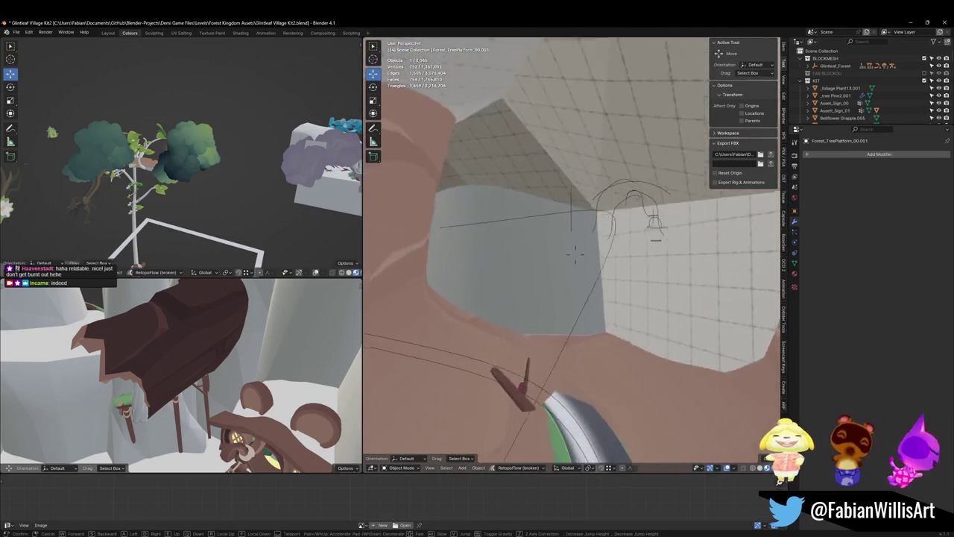
pyautogui.press('w')
pyautogui.press('w')
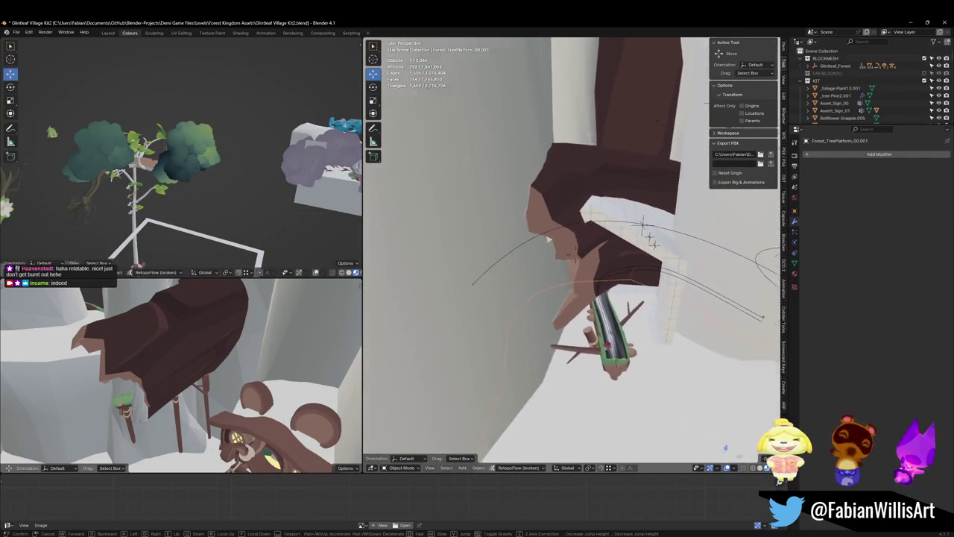
pyautogui.press('w')
pyautogui.press('w')
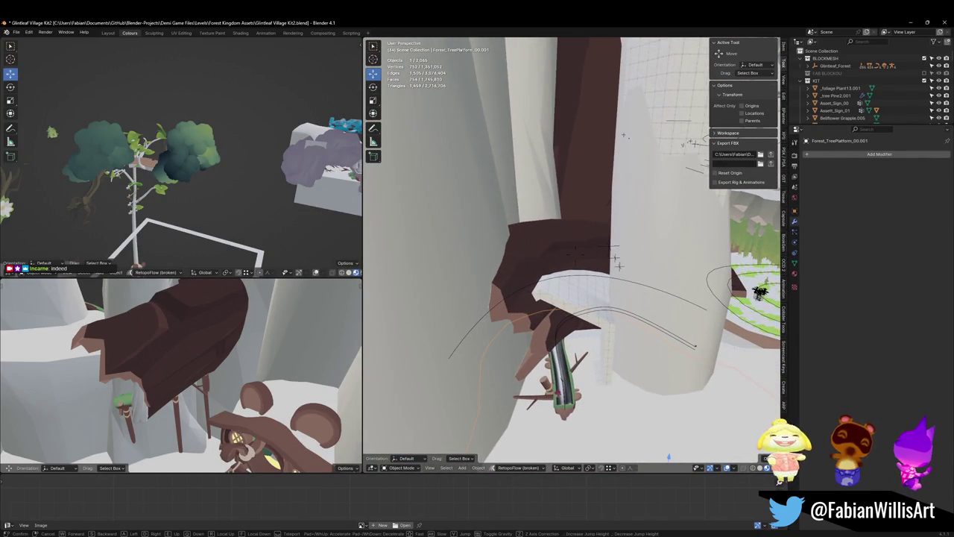
pyautogui.click(559, 276)
# Shift a NurbsPath.023 control point horizontally with soft falloff
pyautogui.click(501, 311)
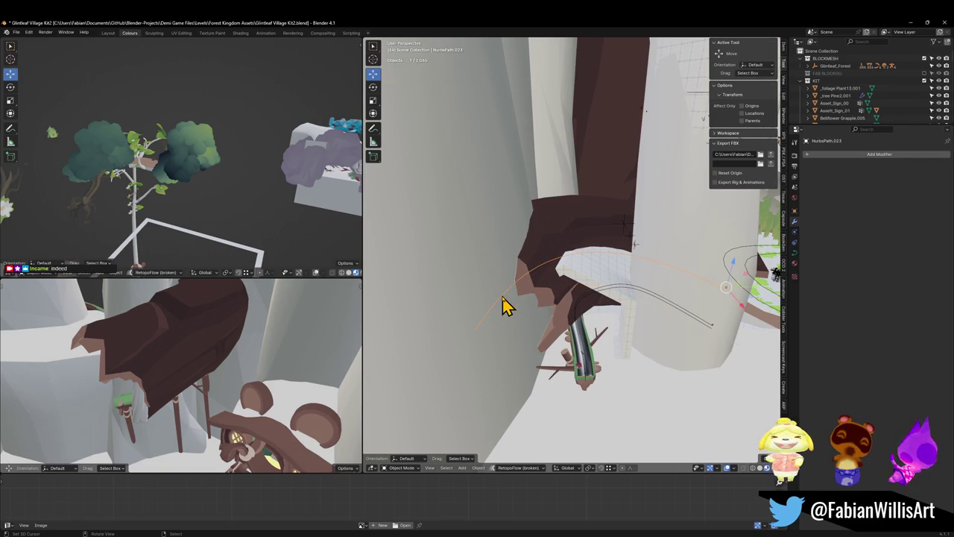
pyautogui.press('Tab')
pyautogui.press('g')
pyautogui.hotkey('shift', 'z')
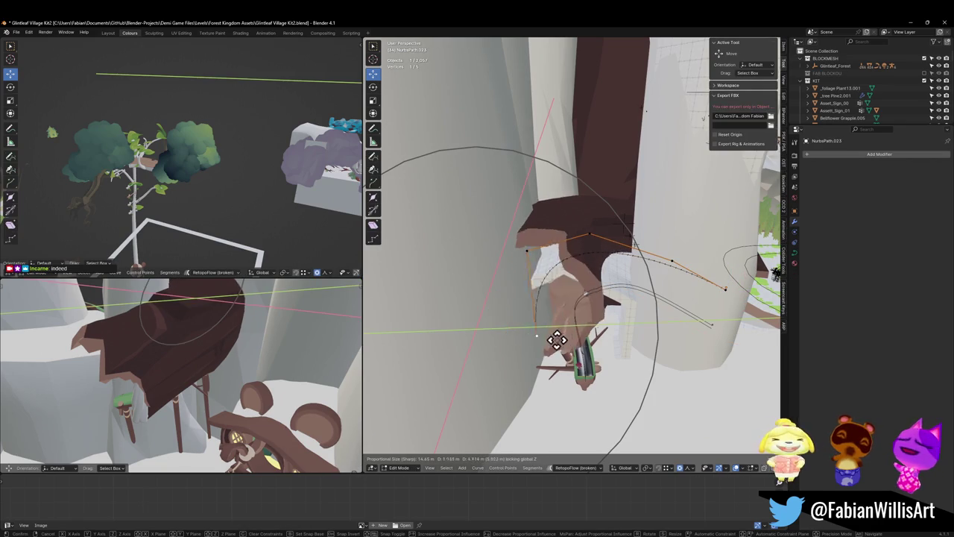
pyautogui.click(626, 353)
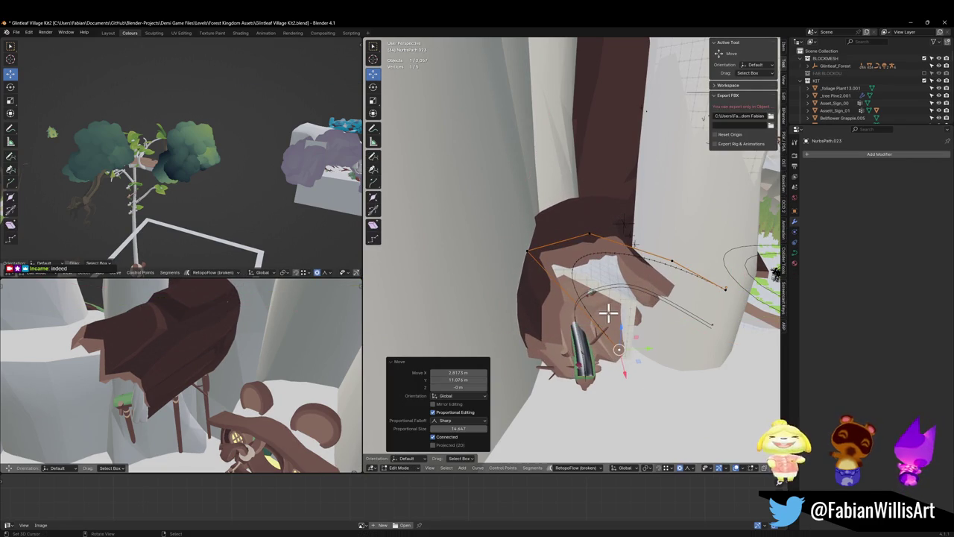
pyautogui.scroll(5, 610, 313)
pyautogui.scroll(-4, 626, 228)
pyautogui.scroll(5, 599, 304)
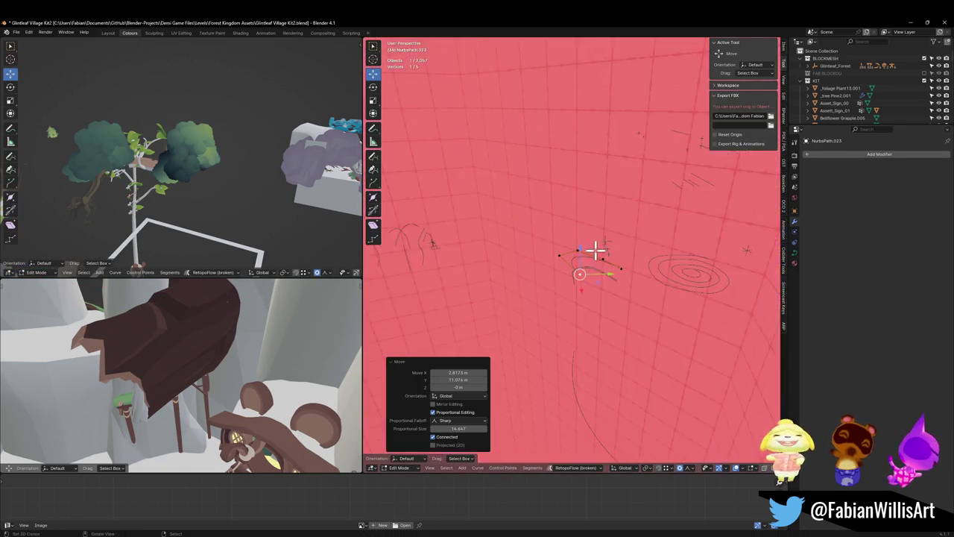
pyautogui.scroll(-6, 596, 251)
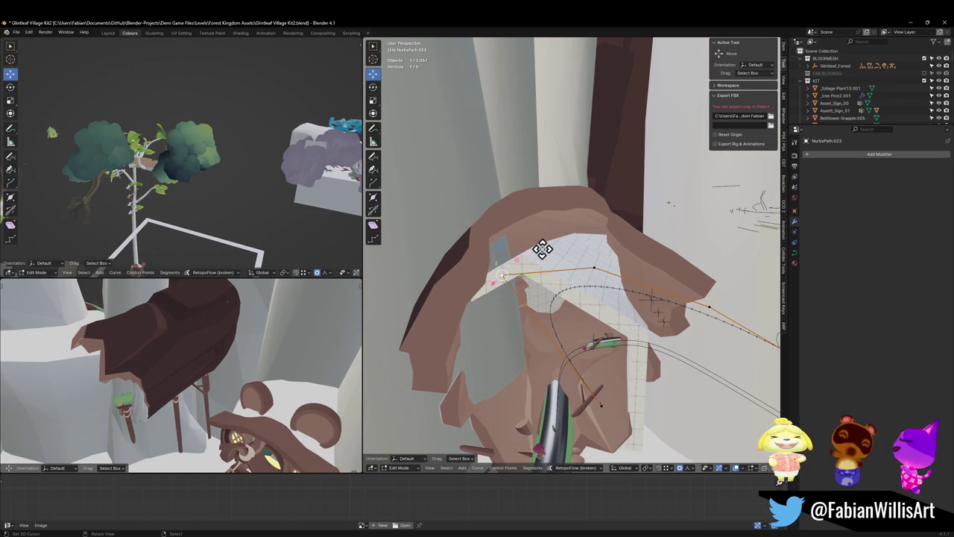
# Lower the curve points about 2.4 m so the rail arcs through the platform's arch
pyautogui.press('g')
pyautogui.press('z')
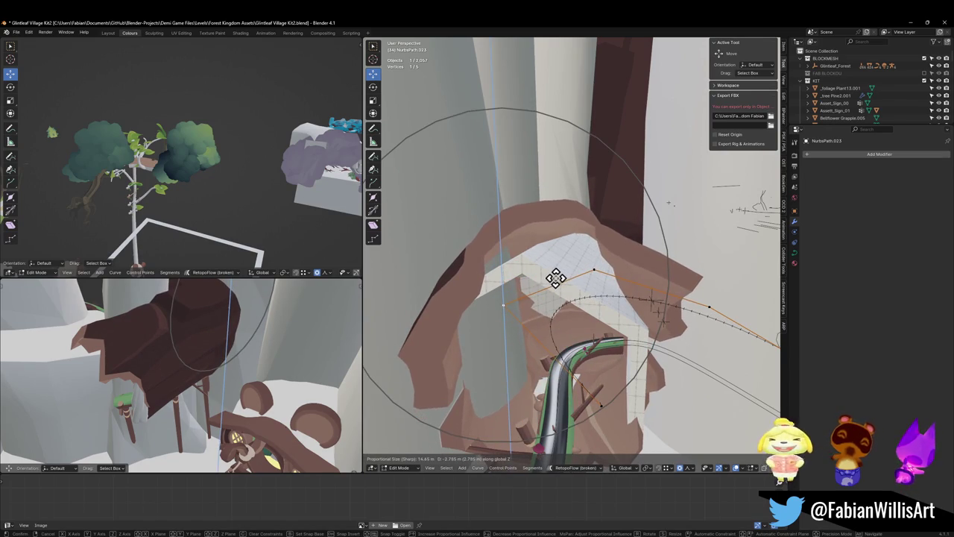
pyautogui.click(556, 274)
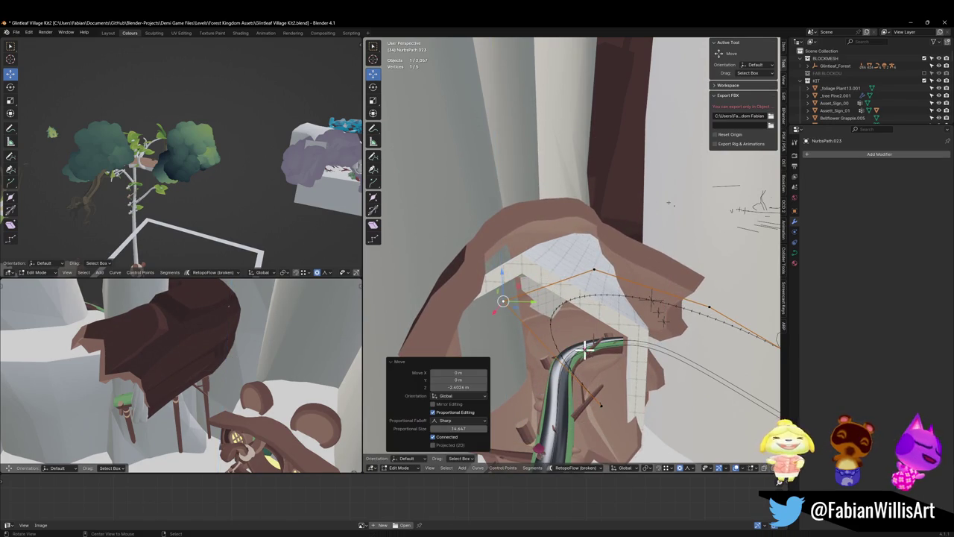
pyautogui.scroll(5, 586, 348)
pyautogui.moveTo(588, 330)
pyautogui.mouseDown()
pyautogui.moveTo(567, 313)
pyautogui.moveTo(573, 307)
pyautogui.moveTo(555, 310)
pyautogui.moveTo(550, 298)
pyautogui.moveTo(575, 283)
pyautogui.moveTo(486, 277)
pyautogui.moveTo(647, 285)
pyautogui.mouseUp()
pyautogui.press('Tab')
# Select FOREST_GLINTLEAFVILLAGE_00, then save the .blend and export the kit to Unity with Ctrl+S
pyautogui.hotkey('alt', 'a')
pyautogui.moveTo(589, 272); pyautogui.dragTo(618, 256)
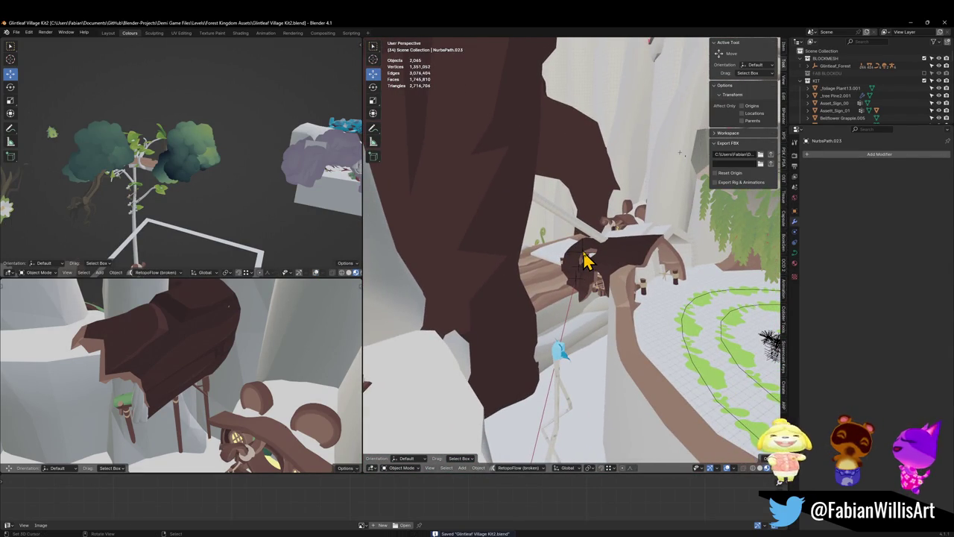
pyautogui.click(586, 259)
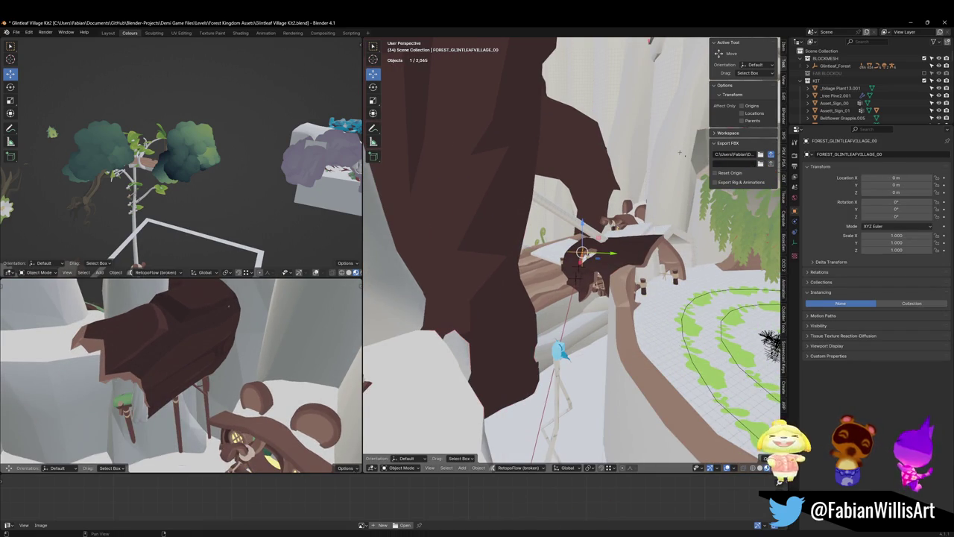
pyautogui.hotkey('ctrl', 's')
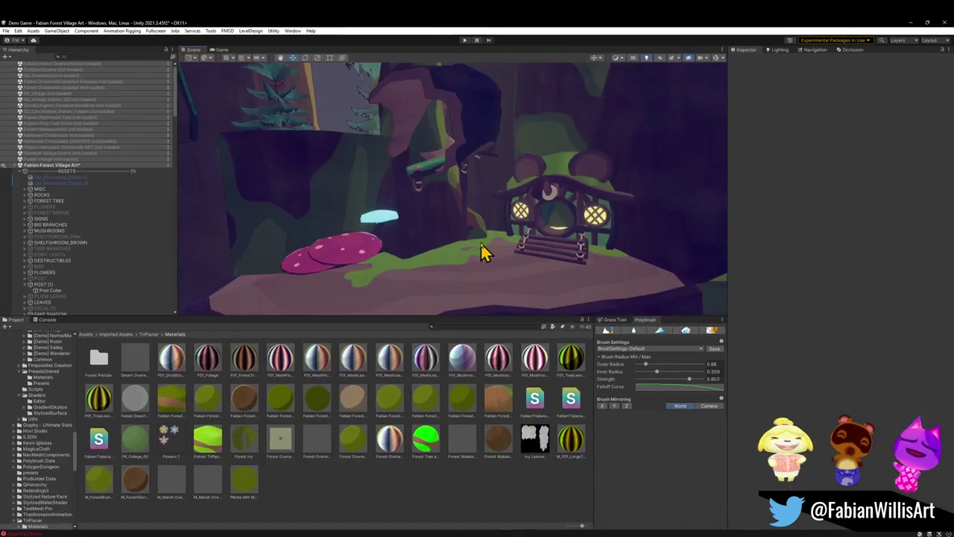
# Select the wooden Cylinder.072 post by the hut to show its M_ForestOverworld_Wood material
pyautogui.moveTo(453, 248)
pyautogui.mouseDown()
pyautogui.moveTo(449, 228)
pyautogui.moveTo(558, 249)
pyautogui.moveTo(549, 217)
pyautogui.moveTo(439, 239)
pyautogui.moveTo(443, 215)
pyautogui.moveTo(473, 206)
pyautogui.mouseUp()
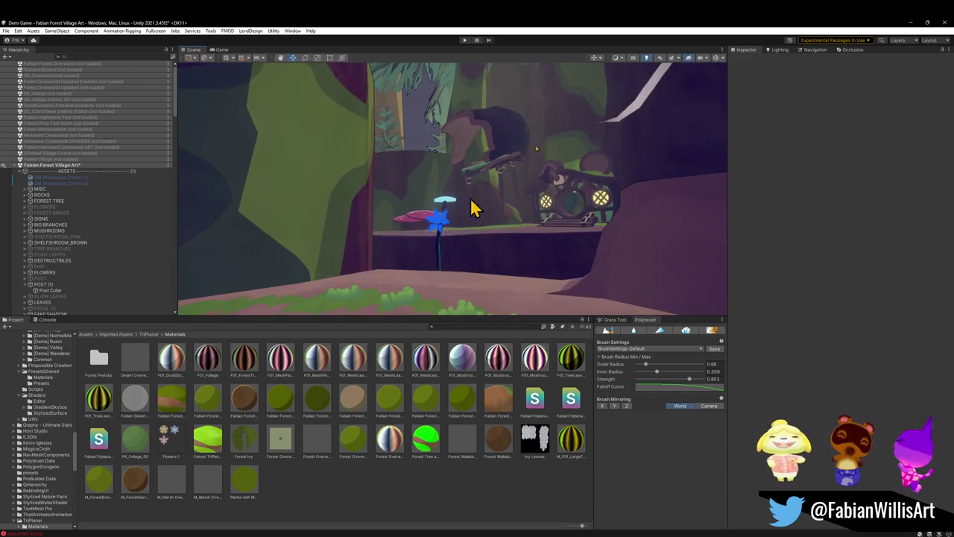
pyautogui.click(504, 144)
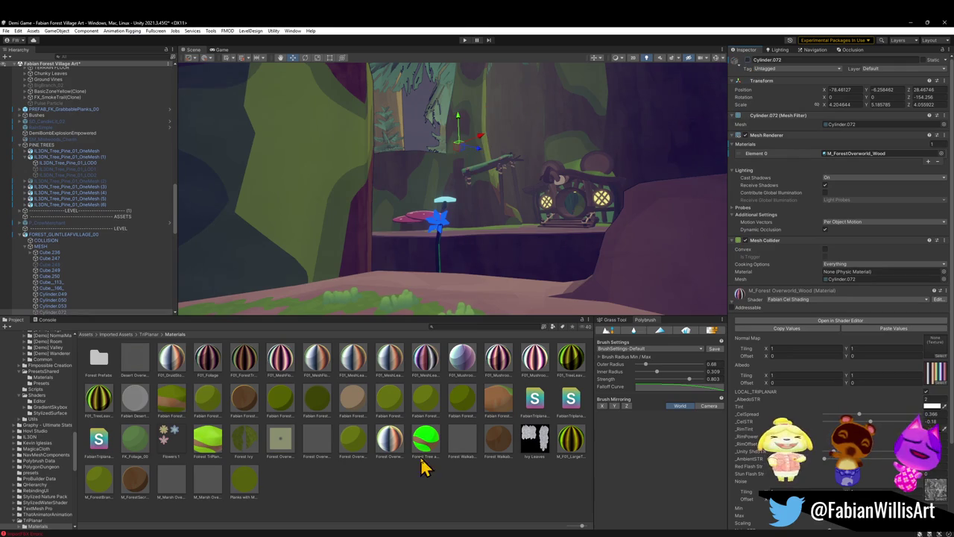
pyautogui.click(431, 496)
pyautogui.moveTo(485, 164)
pyautogui.mouseDown()
pyautogui.moveTo(496, 151)
pyautogui.moveTo(494, 175)
pyautogui.moveTo(509, 179)
pyautogui.moveTo(486, 153)
pyautogui.moveTo(479, 168)
pyautogui.moveTo(571, 300)
pyautogui.moveTo(579, 293)
pyautogui.moveTo(422, 191)
pyautogui.moveTo(477, 208)
pyautogui.moveTo(458, 216)
pyautogui.moveTo(454, 245)
pyautogui.moveTo(529, 260)
pyautogui.moveTo(669, 236)
pyautogui.moveTo(589, 237)
pyautogui.moveTo(606, 234)
pyautogui.moveTo(559, 216)
pyautogui.moveTo(372, 208)
pyautogui.moveTo(454, 221)
pyautogui.moveTo(417, 215)
pyautogui.mouseUp()
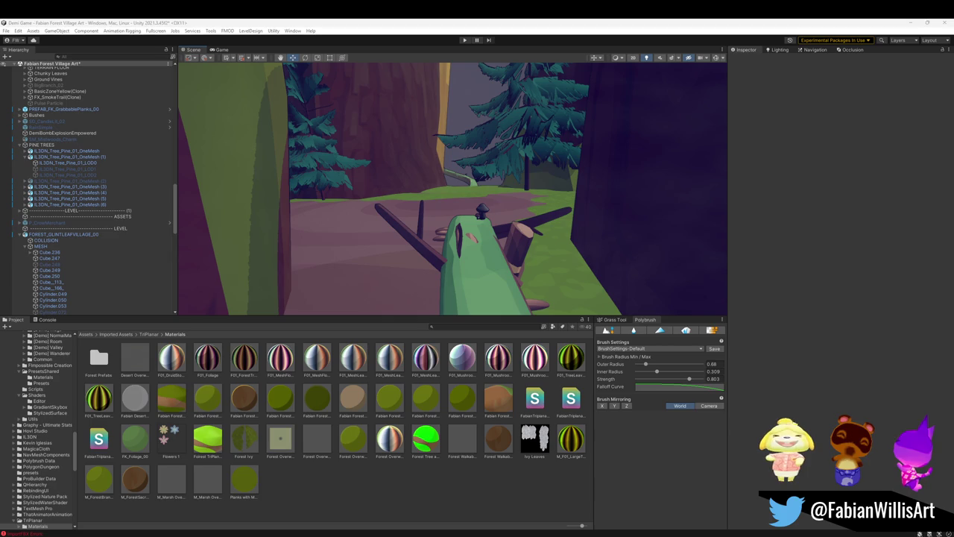
pyautogui.moveTo(667, 166)
pyautogui.mouseDown()
pyautogui.moveTo(477, 213)
pyautogui.moveTo(477, 193)
pyautogui.moveTo(216, 202)
pyautogui.moveTo(157, 251)
pyautogui.moveTo(194, 247)
pyautogui.moveTo(211, 209)
pyautogui.moveTo(652, 238)
pyautogui.moveTo(683, 211)
pyautogui.moveTo(684, 228)
pyautogui.mouseUp()
# Duplicate the air particles emitter, lower it to the hut door and scale it larger and taller above the mushrooms
pyautogui.click(434, 234)
pyautogui.hotkey('ctrl', 'd')
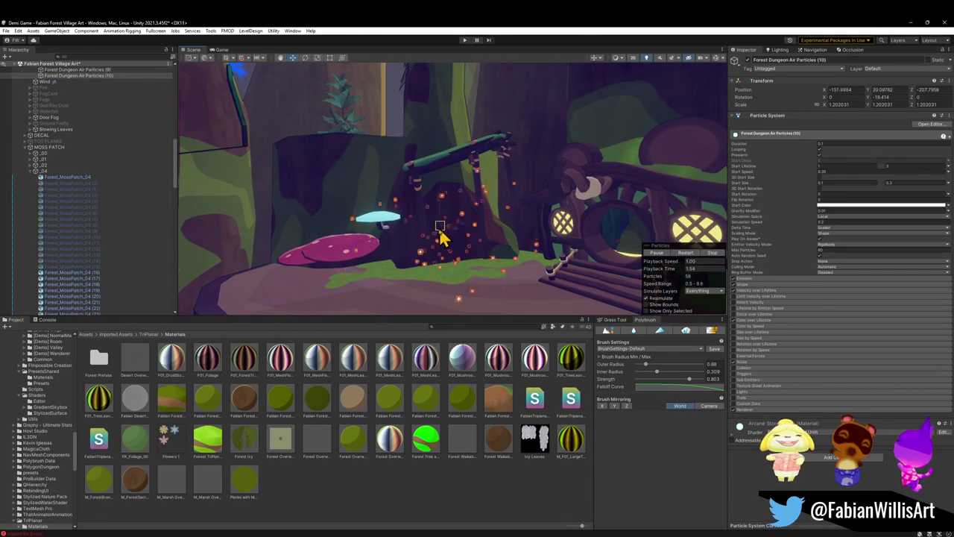
pyautogui.moveTo(422, 196)
pyautogui.mouseDown()
pyautogui.moveTo(454, 224)
pyautogui.moveTo(449, 247)
pyautogui.moveTo(477, 235)
pyautogui.mouseUp()
pyautogui.press('e')
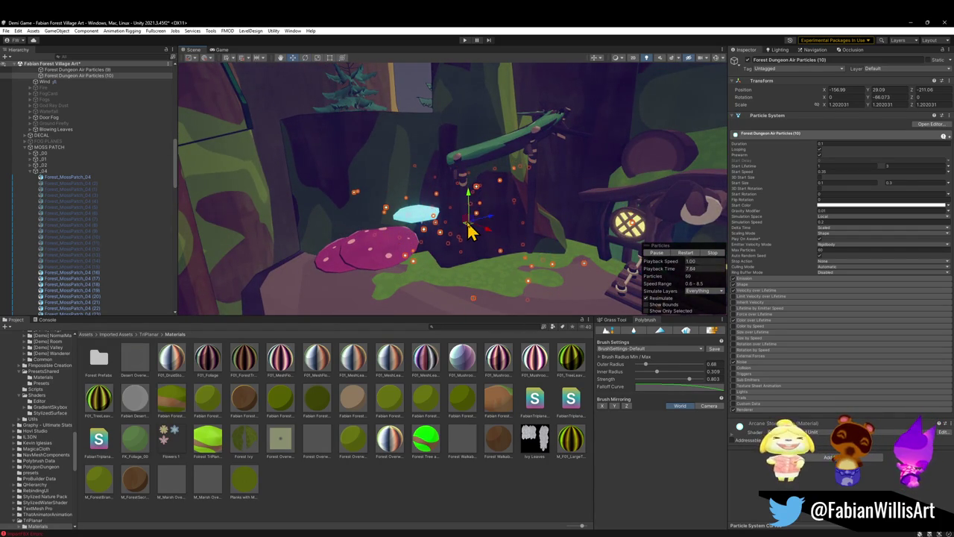
pyautogui.moveTo(498, 270); pyautogui.dragTo(509, 252)
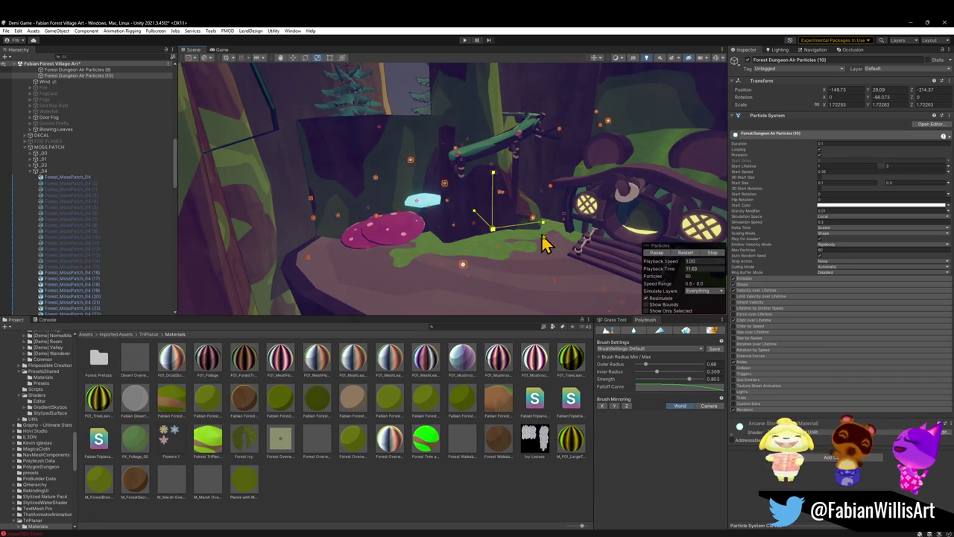
pyautogui.moveTo(542, 248)
pyautogui.mouseDown()
pyautogui.moveTo(551, 237)
pyautogui.moveTo(532, 226)
pyautogui.moveTo(560, 221)
pyautogui.moveTo(533, 225)
pyautogui.moveTo(524, 239)
pyautogui.mouseUp()
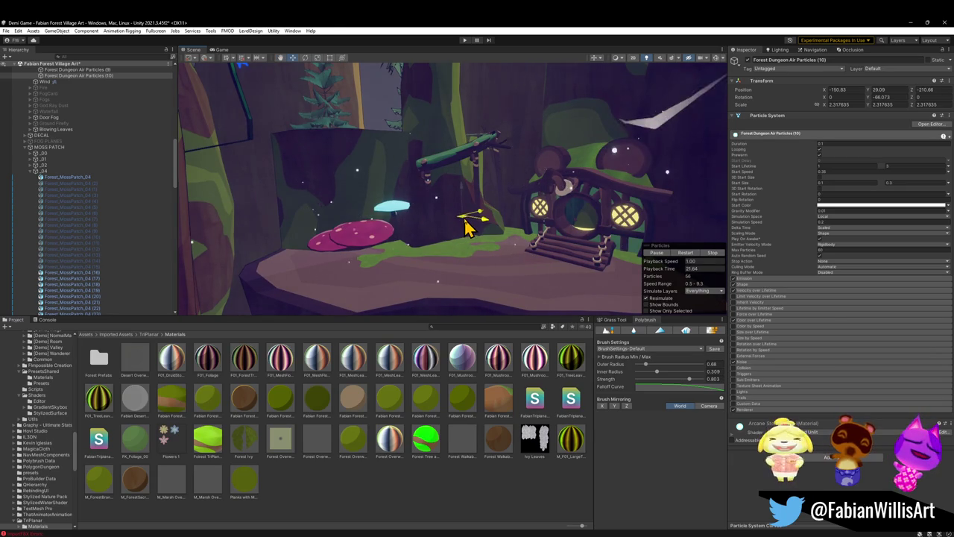
pyautogui.moveTo(471, 216); pyautogui.dragTo(475, 229)
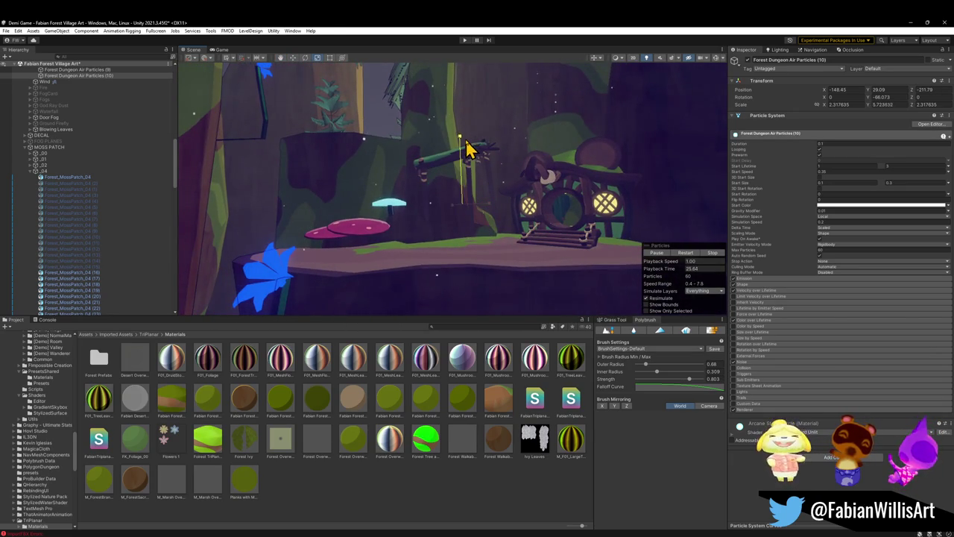
pyautogui.click(490, 257)
pyautogui.moveTo(490, 257)
pyautogui.mouseDown()
pyautogui.moveTo(485, 171)
pyautogui.moveTo(485, 198)
pyautogui.moveTo(509, 164)
pyautogui.moveTo(472, 219)
pyautogui.moveTo(413, 248)
pyautogui.moveTo(405, 275)
pyautogui.moveTo(456, 219)
pyautogui.moveTo(450, 174)
pyautogui.moveTo(409, 215)
pyautogui.moveTo(632, 271)
pyautogui.moveTo(515, 230)
pyautogui.moveTo(571, 200)
pyautogui.moveTo(441, 206)
pyautogui.moveTo(577, 187)
pyautogui.moveTo(483, 172)
pyautogui.moveTo(545, 157)
pyautogui.moveTo(550, 202)
pyautogui.moveTo(578, 211)
pyautogui.moveTo(517, 226)
pyautogui.moveTo(567, 194)
pyautogui.moveTo(526, 207)
pyautogui.moveTo(424, 209)
pyautogui.moveTo(509, 186)
pyautogui.moveTo(375, 179)
pyautogui.moveTo(441, 189)
pyautogui.moveTo(554, 181)
pyautogui.moveTo(384, 193)
pyautogui.moveTo(497, 183)
pyautogui.moveTo(485, 213)
pyautogui.moveTo(542, 210)
pyautogui.moveTo(566, 185)
pyautogui.moveTo(480, 174)
pyautogui.moveTo(516, 167)
pyautogui.moveTo(513, 151)
pyautogui.mouseUp()
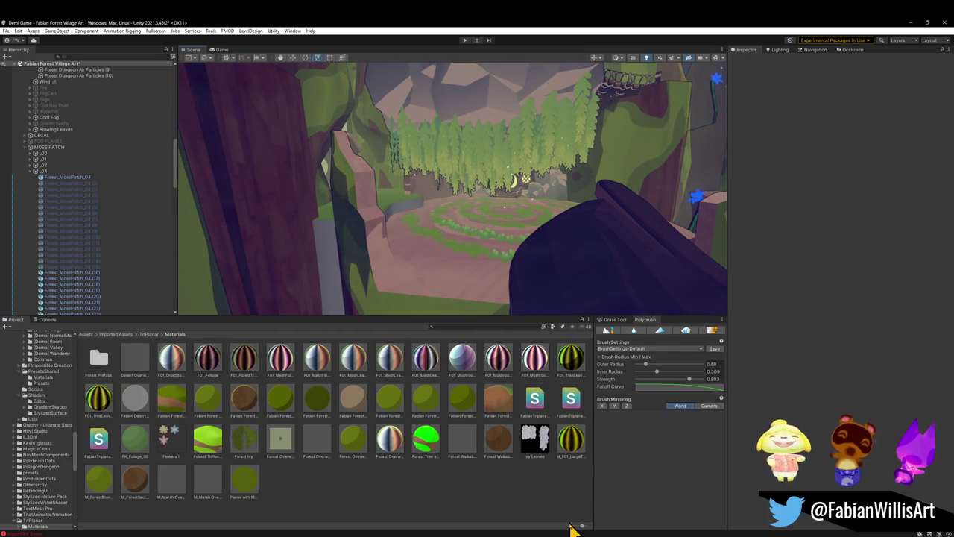
# Switch to Blender and fly the viewport to the brown tree stump platform
pyautogui.moveTo(574, 533)
pyautogui.click(533, 503)
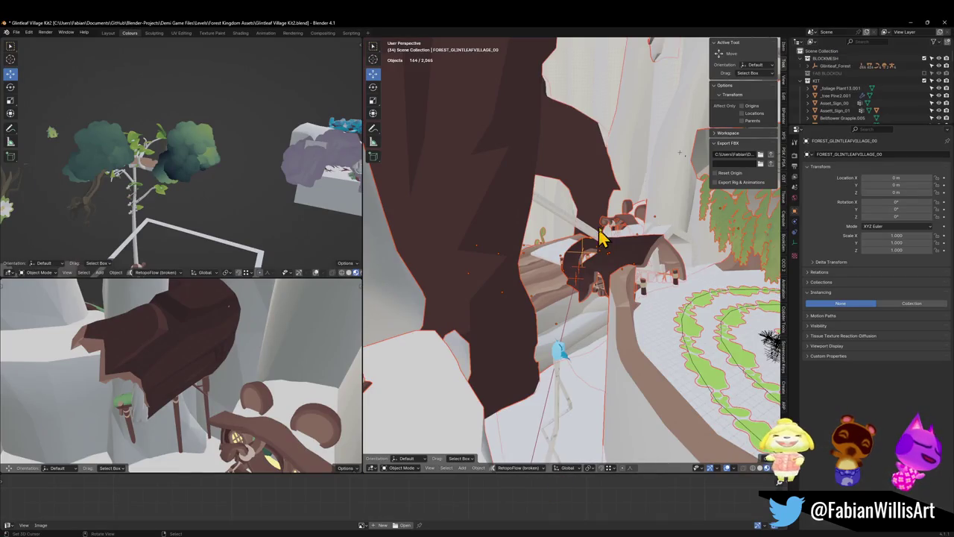
pyautogui.hotkey('shift', '`')
pyautogui.press('w')
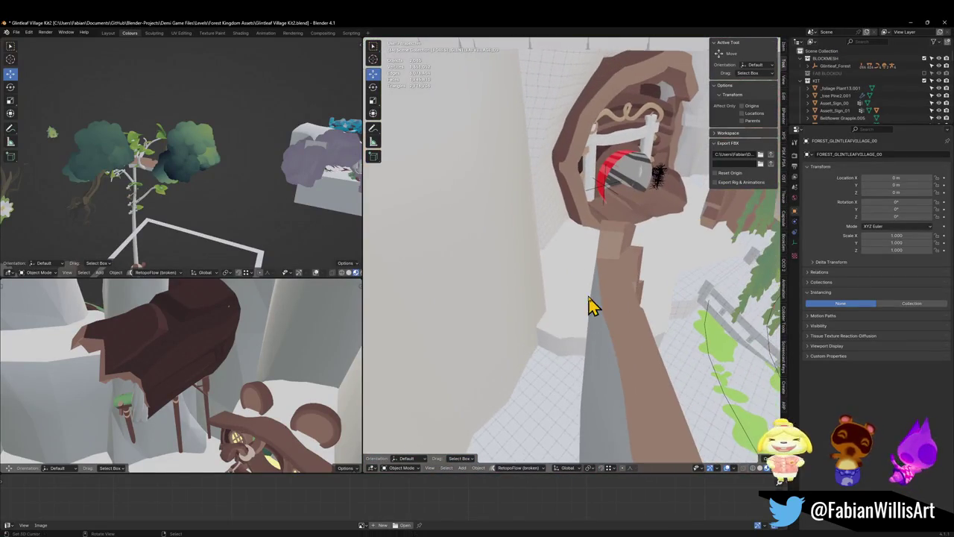
pyautogui.hotkey('shift', '`')
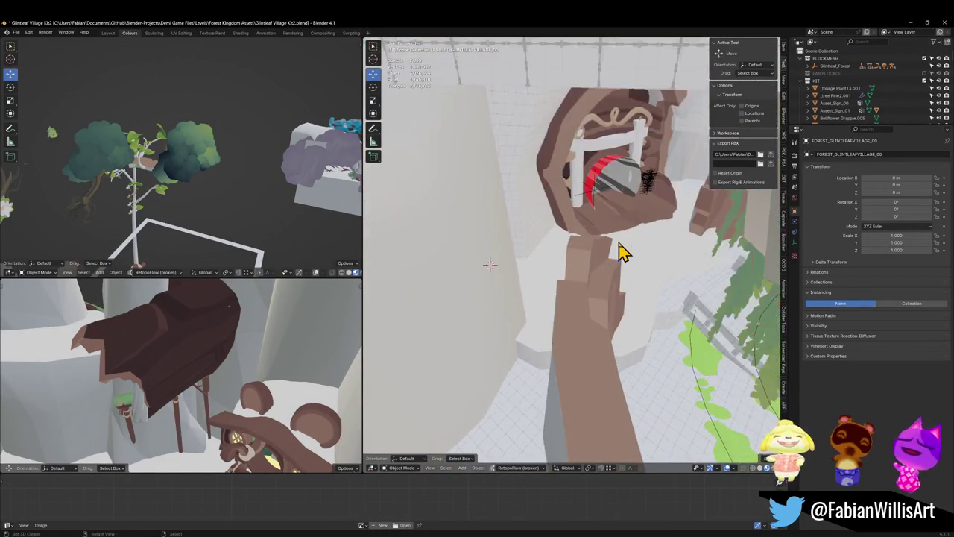
pyautogui.press('w')
# Select sm_tree_platform_b.001, save, isolate it in Local view and enter Edit Mode with nothing selected
pyautogui.click(605, 366)
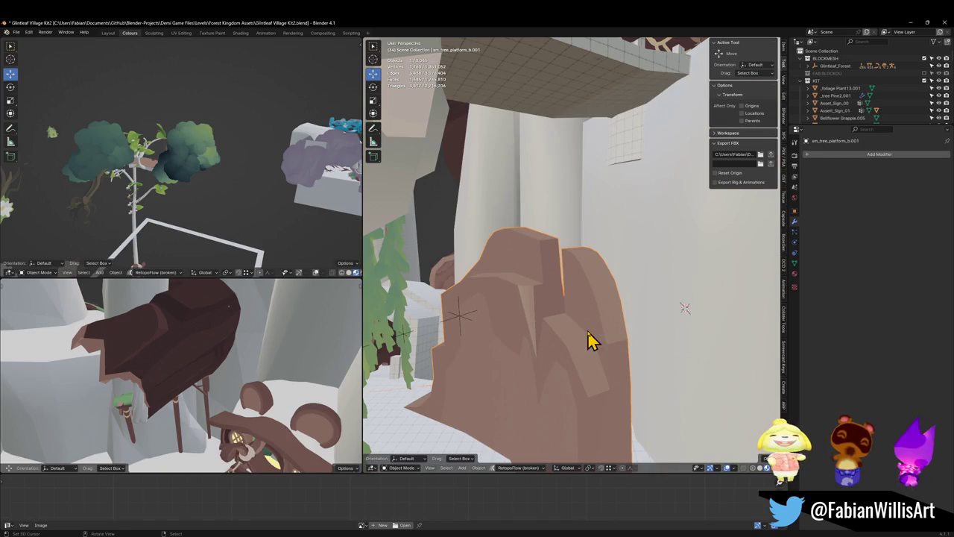
pyautogui.hotkey('ctrl', 's')
pyautogui.press('KP_Divide')
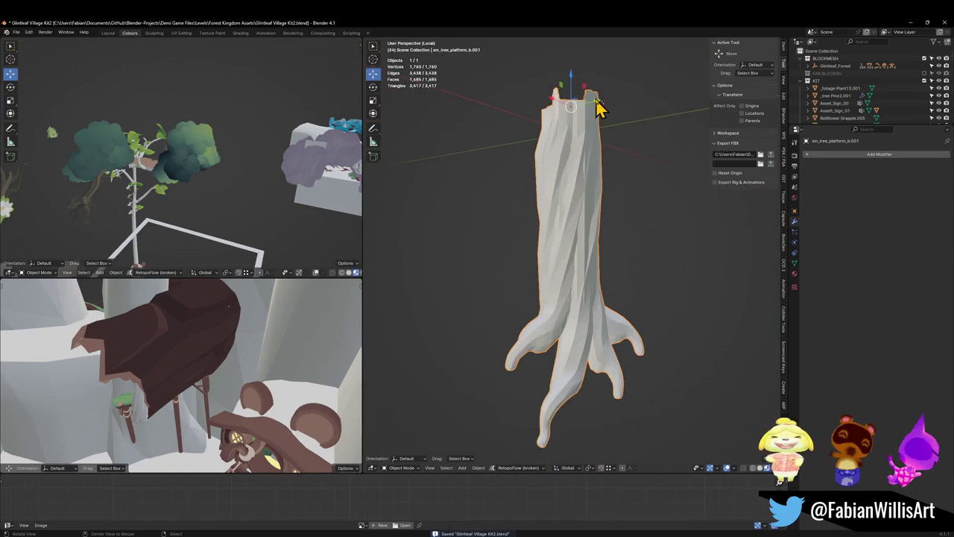
pyautogui.scroll(5, 601, 108)
pyautogui.moveTo(526, 149)
pyautogui.mouseDown()
pyautogui.moveTo(632, 231)
pyautogui.moveTo(594, 243)
pyautogui.mouseUp()
pyautogui.press('Tab')
pyautogui.hotkey('alt', 'a')
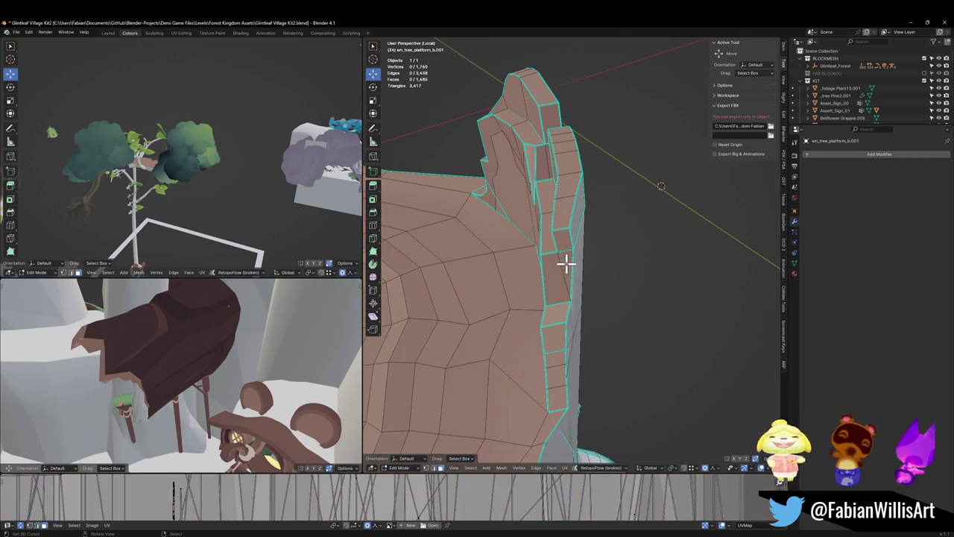
# Select a rim face, try vertical moves, and open the proportional falloff shape options
pyautogui.click(566, 263)
pyautogui.press('g')
pyautogui.press('z')
pyautogui.scroll(8, 591, 280)
pyautogui.press('Escape')
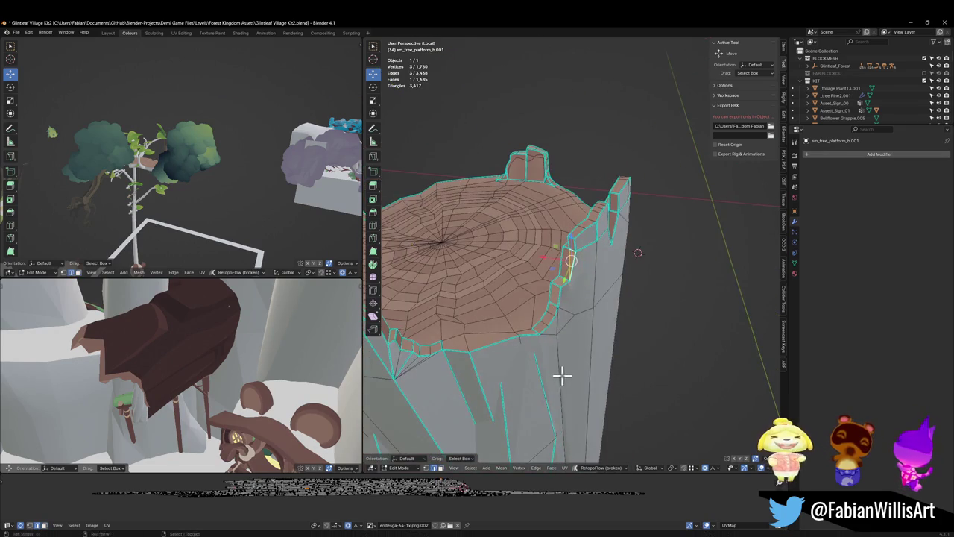
pyautogui.moveTo(568, 368); pyautogui.dragTo(571, 357)
pyautogui.press('g')
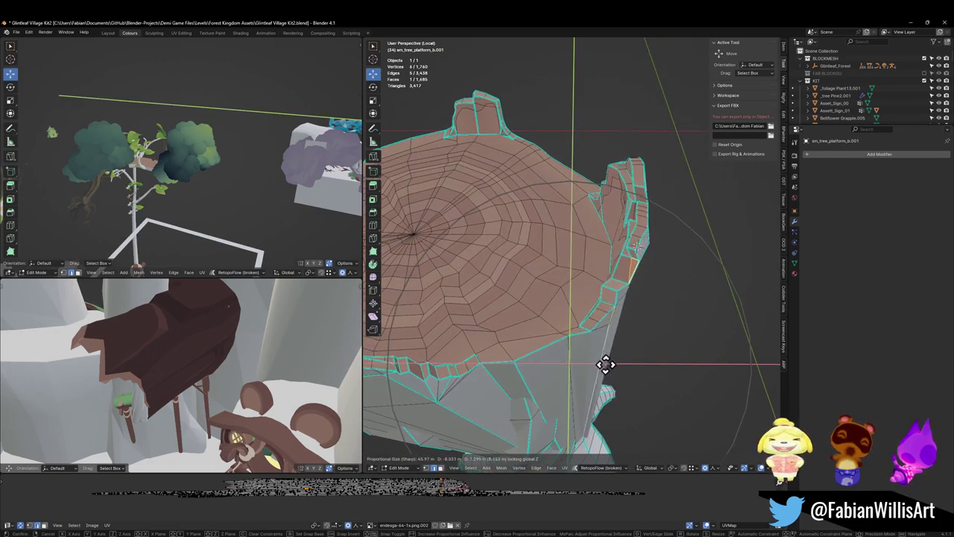
pyautogui.press('Escape')
pyautogui.click(716, 469)
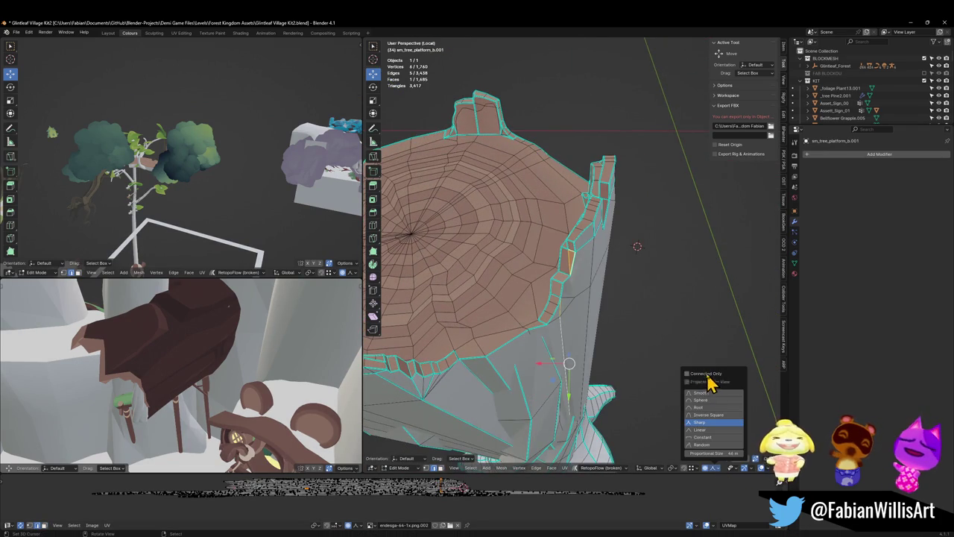
# Rotate the rim section 34.3° with proportional falloff
pyautogui.press('g')
pyautogui.hotkey('shift', 'z')
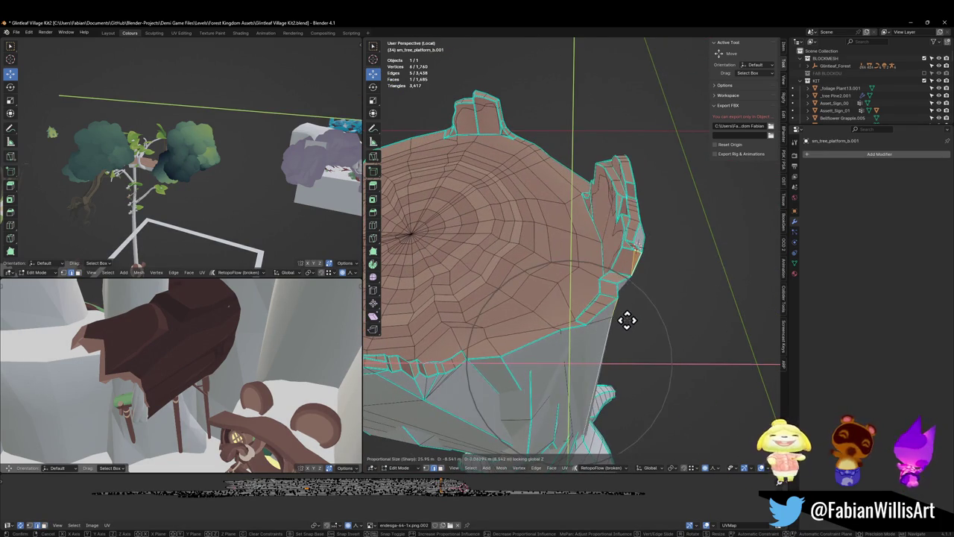
pyautogui.press('Escape')
pyautogui.press('z')
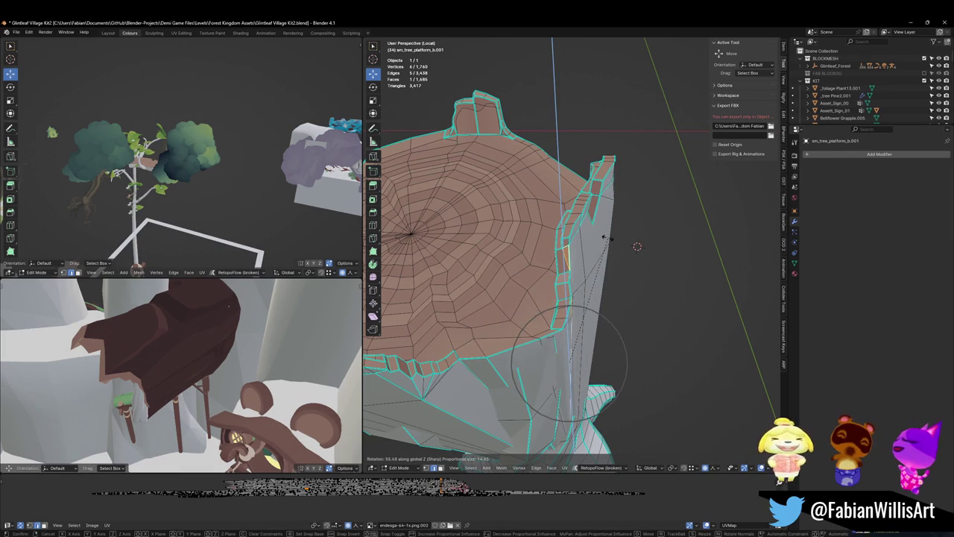
pyautogui.press('Escape')
pyautogui.press('r')
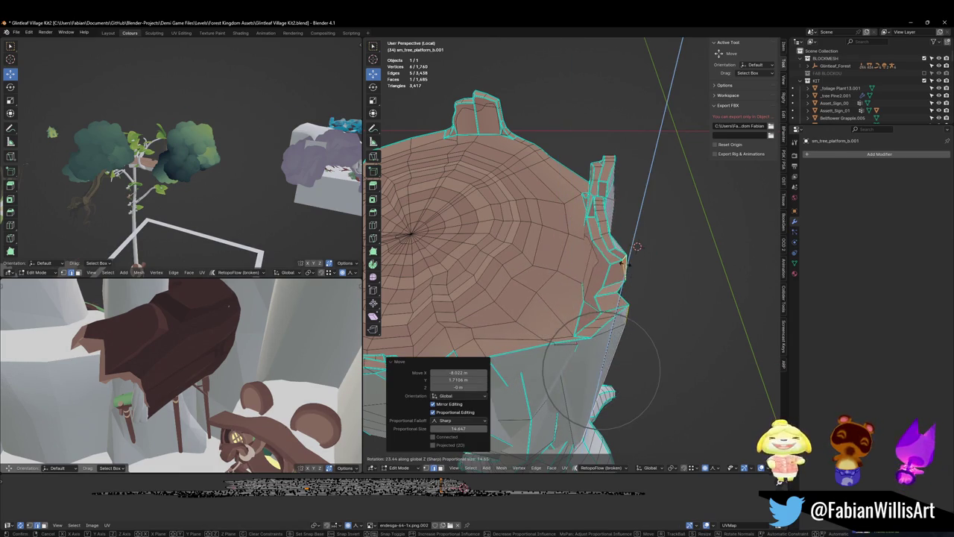
pyautogui.click(604, 257)
# Fly the lower view toward the cliff, then bulge the rim vertices outward with falloff
pyautogui.hotkey('shift', '`')
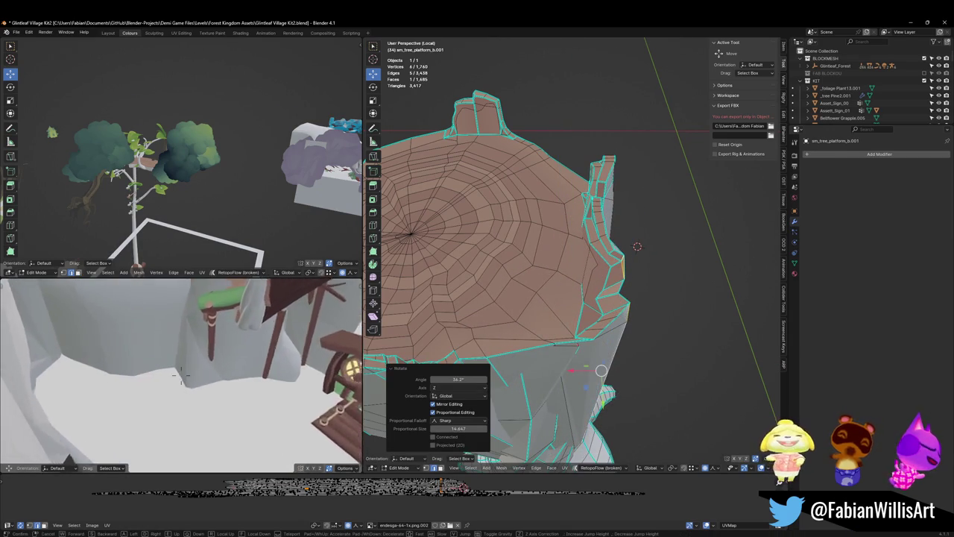
pyautogui.press('w')
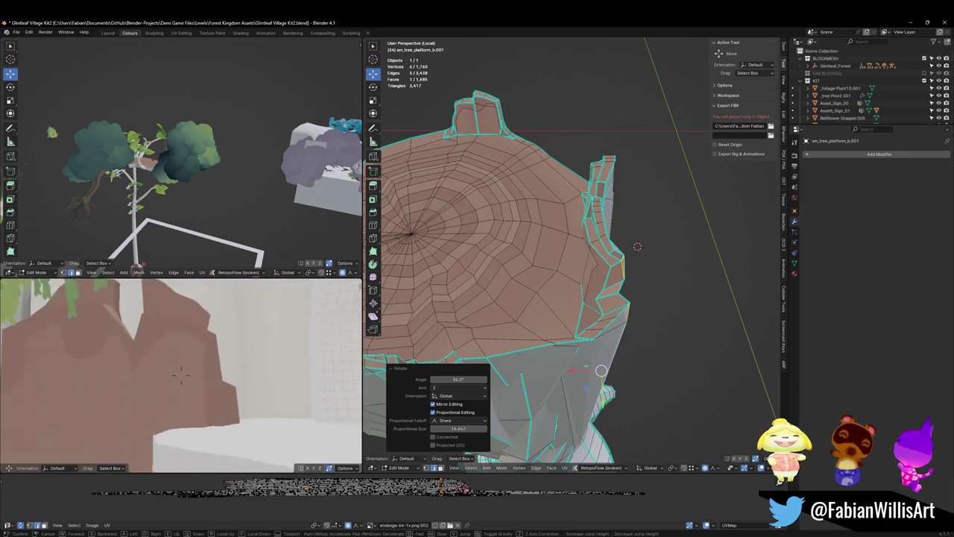
pyautogui.press('w')
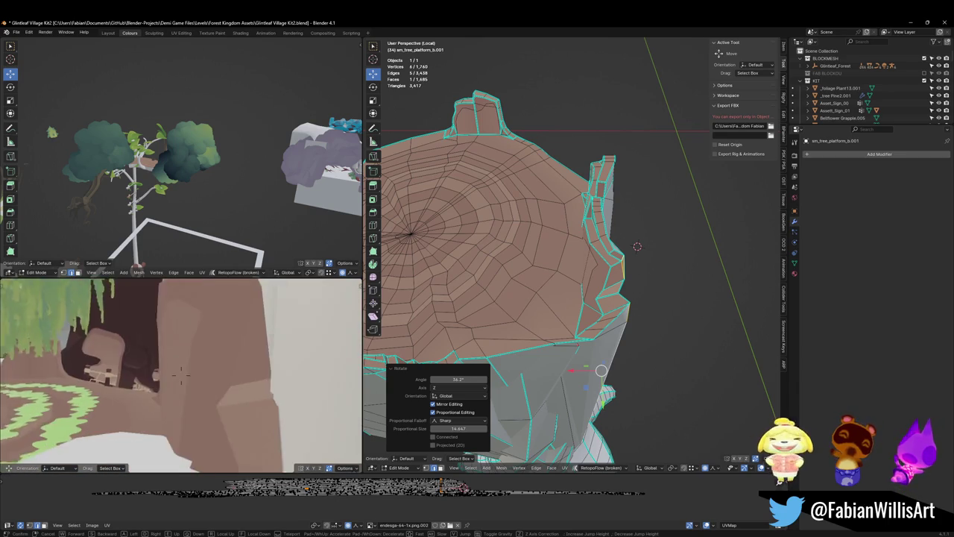
pyautogui.click(216, 383)
pyautogui.press('g')
pyautogui.press('z')
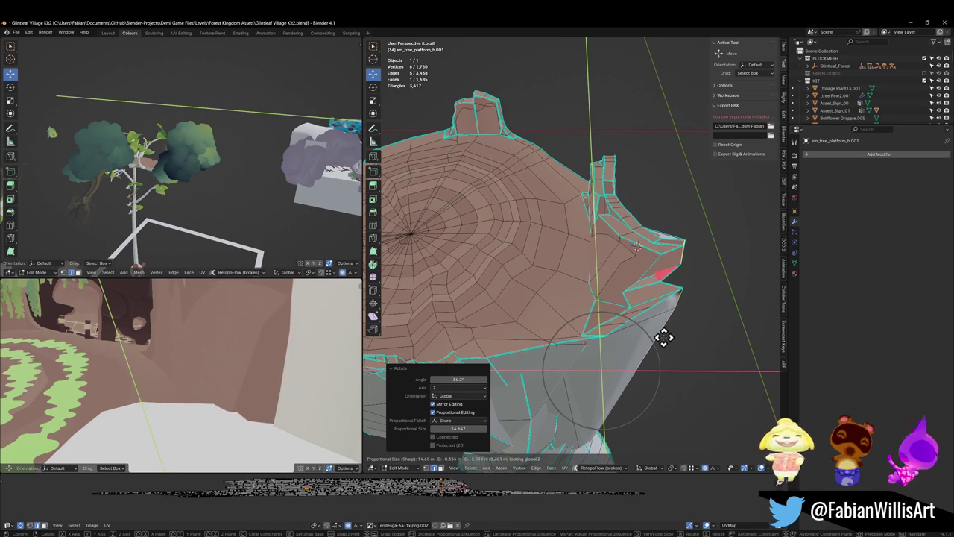
pyautogui.click(663, 338)
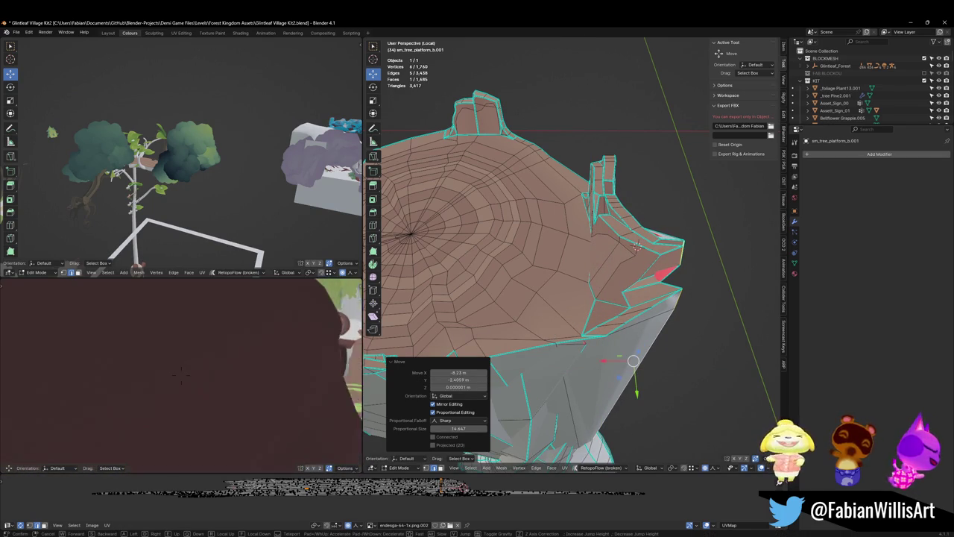
# Walk the lower view through the round doorway to inspect the platform at ground level
pyautogui.press('w')
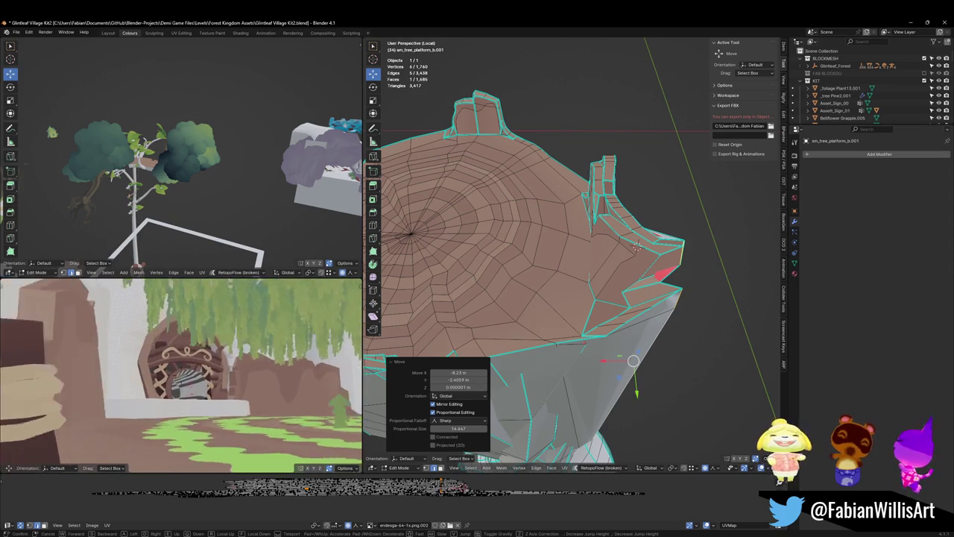
pyautogui.press('w')
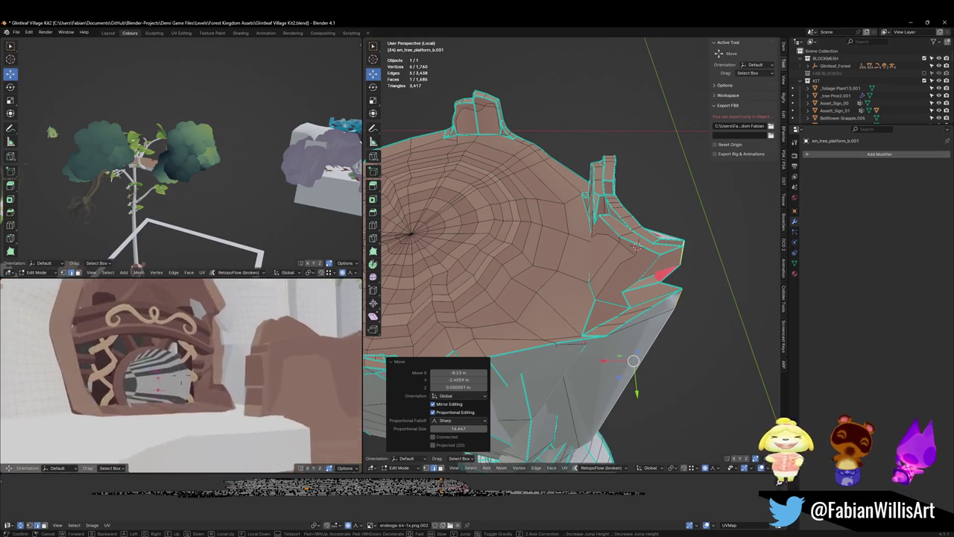
pyautogui.press('w')
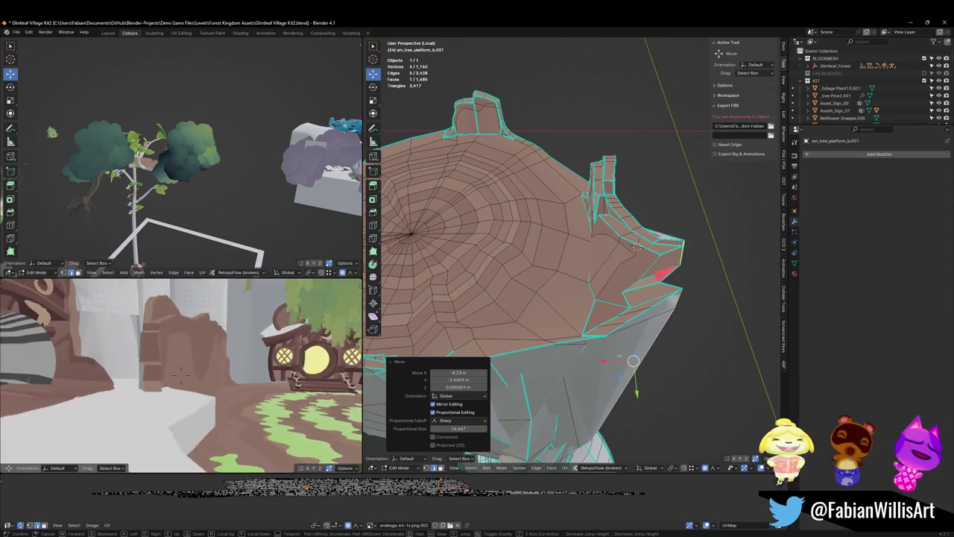
pyautogui.press('s')
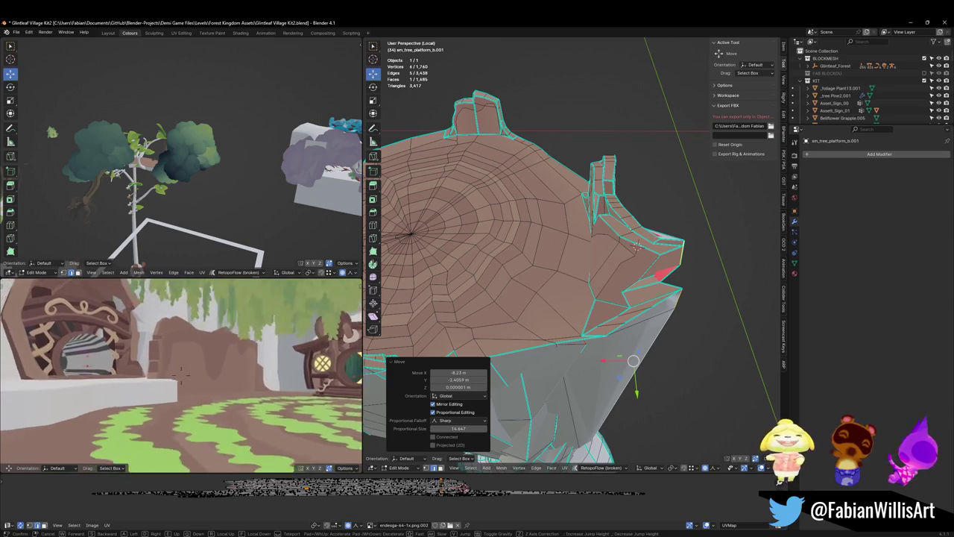
pyautogui.click(137, 421)
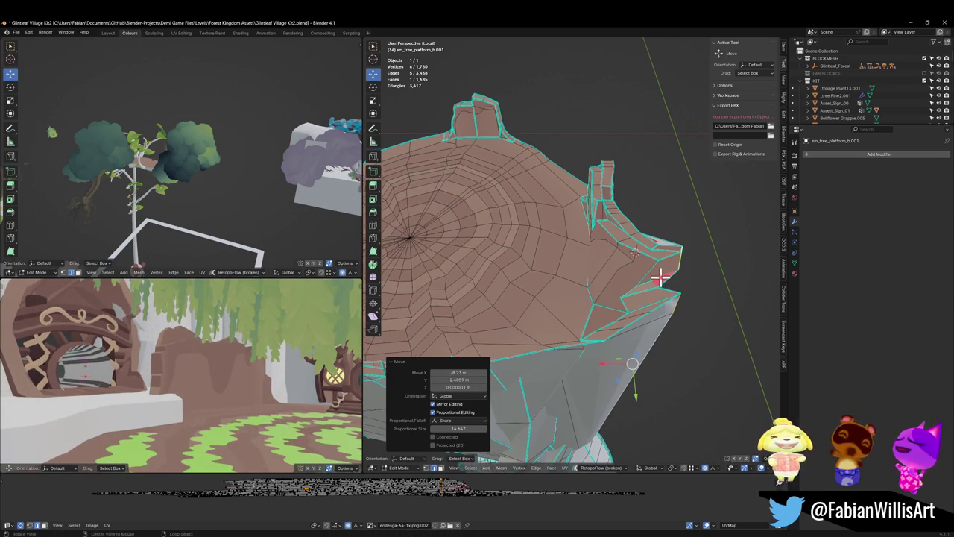
# Frame the selected face and make a soft-falloff adjustment to the platform mesh
pyautogui.press('KP_Decimal')
pyautogui.moveTo(650, 271)
pyautogui.mouseDown()
pyautogui.moveTo(584, 239)
pyautogui.moveTo(575, 267)
pyautogui.moveTo(646, 240)
pyautogui.moveTo(618, 256)
pyautogui.mouseUp()
pyautogui.hotkey('alt', 'a')
pyautogui.press('g')
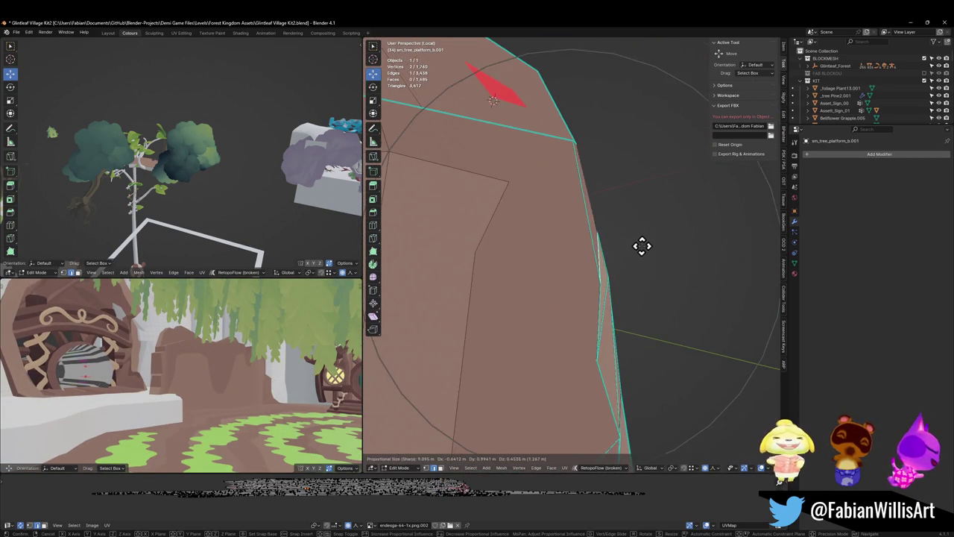
pyautogui.click(592, 219)
pyautogui.hotkey('alt', 'a')
pyautogui.moveTo(592, 220)
pyautogui.mouseDown()
pyautogui.moveTo(613, 290)
pyautogui.moveTo(574, 302)
pyautogui.moveTo(630, 290)
pyautogui.moveTo(614, 266)
pyautogui.moveTo(630, 283)
pyautogui.mouseUp()
# Push a rim edge into a new position and save the blend file
pyautogui.click(629, 290)
pyautogui.scroll(4, 594, 213)
pyautogui.moveTo(594, 214)
pyautogui.mouseDown()
pyautogui.moveTo(596, 235)
pyautogui.moveTo(666, 268)
pyautogui.moveTo(603, 276)
pyautogui.moveTo(656, 293)
pyautogui.moveTo(633, 273)
pyautogui.moveTo(532, 276)
pyautogui.moveTo(594, 282)
pyautogui.mouseUp()
pyautogui.hotkey('alt', 'a')
pyautogui.hotkey('ctrl', 's')
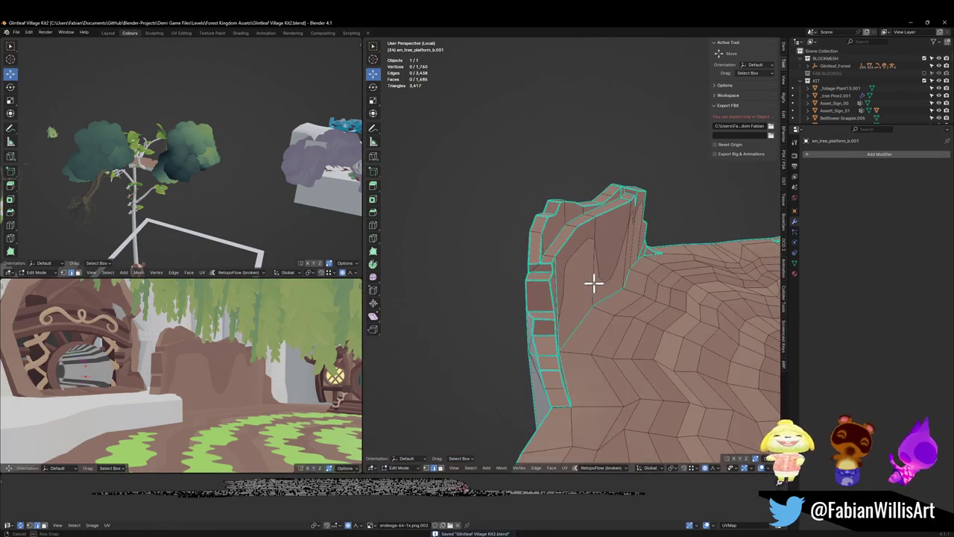
# Move the selected rim part along the Y axis with soft falloff
pyautogui.moveTo(537, 288); pyautogui.dragTo(596, 319)
pyautogui.moveTo(549, 343); pyautogui.dragTo(604, 332)
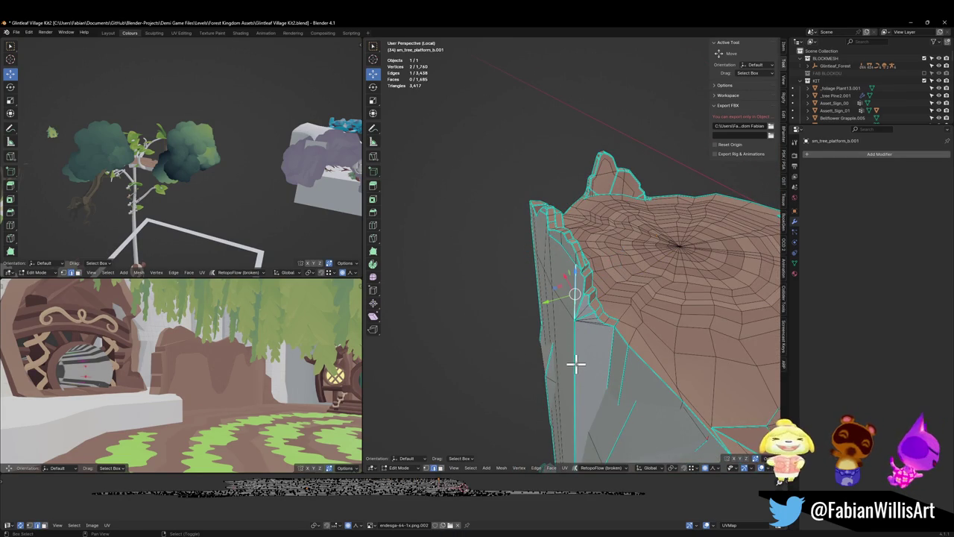
pyautogui.moveTo(601, 296); pyautogui.dragTo(613, 313)
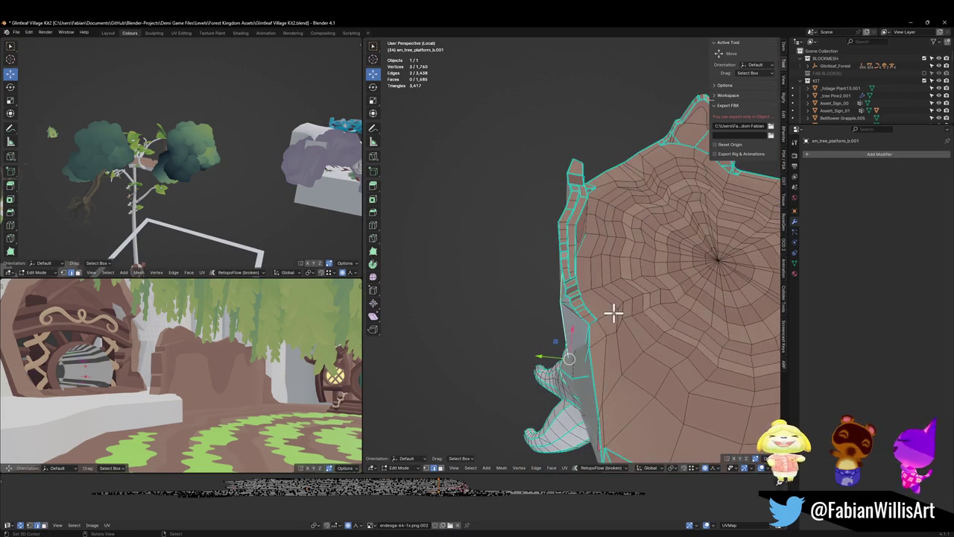
pyautogui.press('g')
pyautogui.press('y')
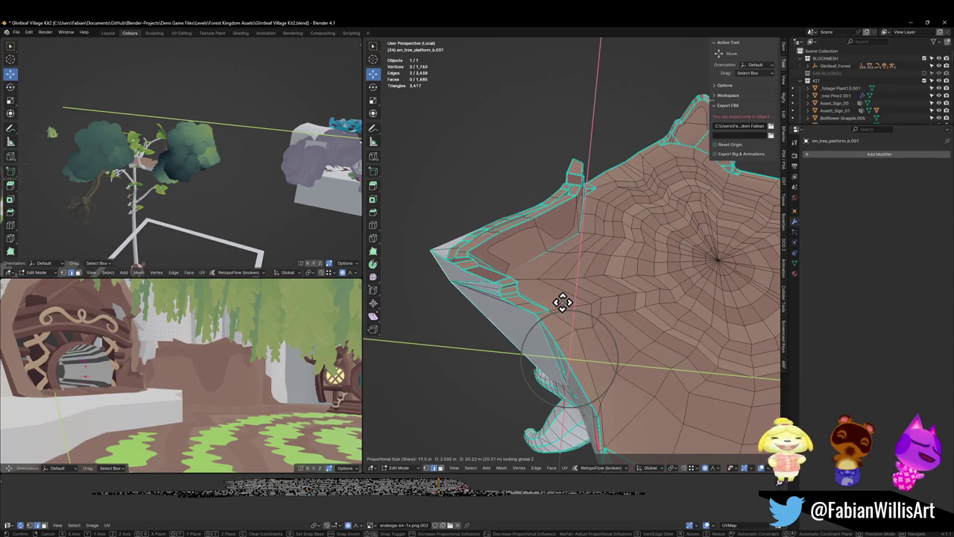
pyautogui.click(580, 295)
# Select the face path along the rim strip and rotate it about -43° with falloff
pyautogui.moveTo(601, 283); pyautogui.dragTo(600, 295)
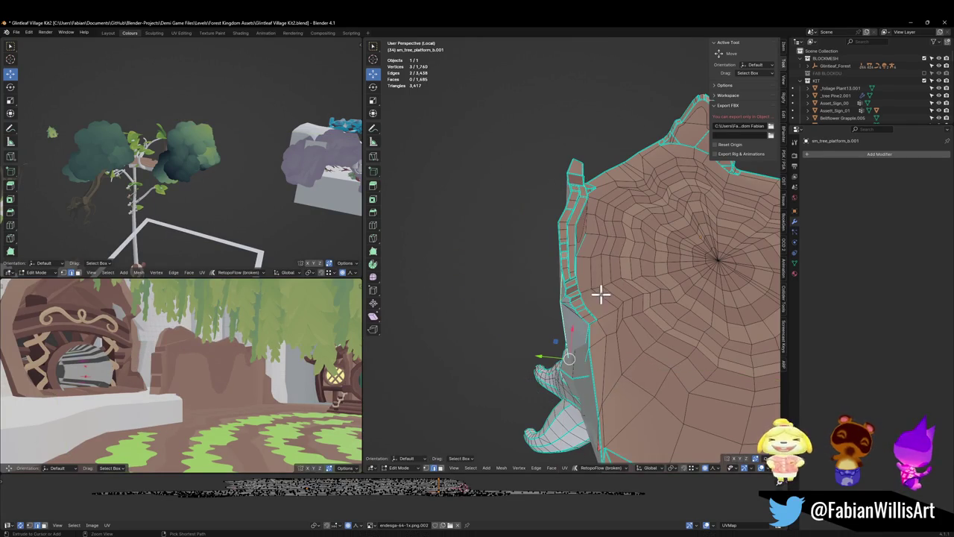
pyautogui.scroll(5, 576, 302)
pyautogui.click(601, 305)
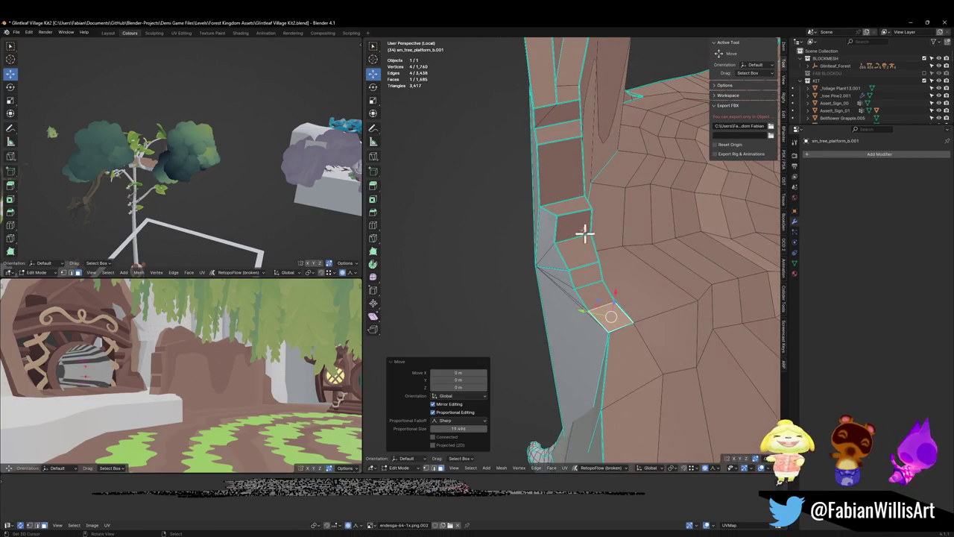
pyautogui.keyDown('ctrl'); pyautogui.click(564, 124); pyautogui.keyUp('ctrl')
pyautogui.moveTo(564, 127)
pyautogui.mouseDown()
pyautogui.moveTo(600, 220)
pyautogui.moveTo(559, 299)
pyautogui.moveTo(624, 274)
pyautogui.mouseUp()
pyautogui.press('r')
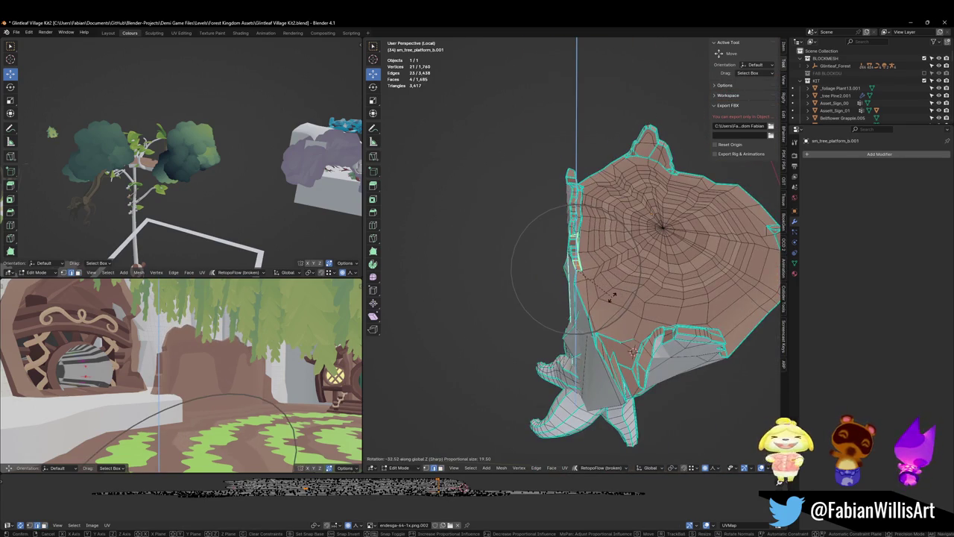
pyautogui.click(602, 299)
# Shift the strip outward flat, rotate it to -43.8°, and move it to its final position
pyautogui.press('g')
pyautogui.hotkey('shift', 'z')
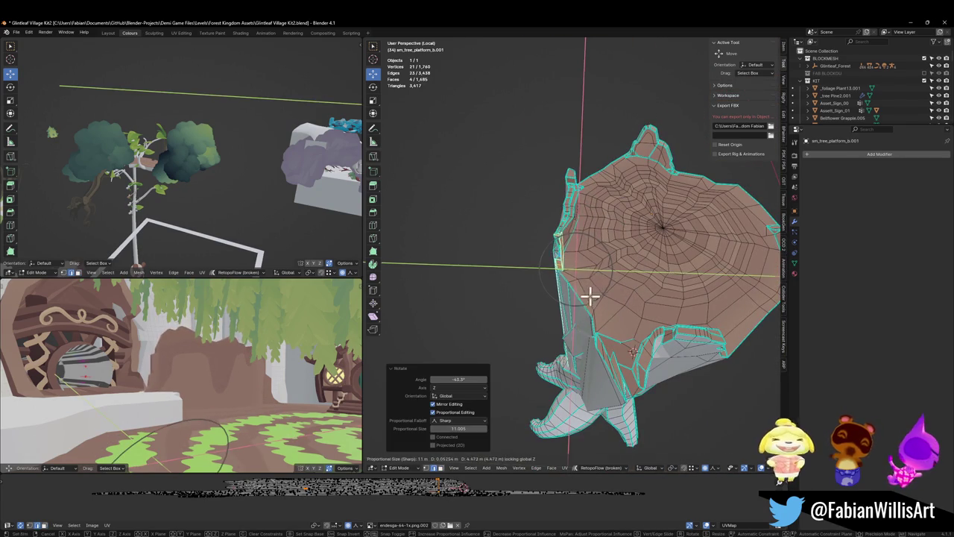
pyautogui.click(590, 296)
pyautogui.press('r')
pyautogui.click(594, 307)
pyautogui.press('g')
pyautogui.hotkey('shift', 'z')
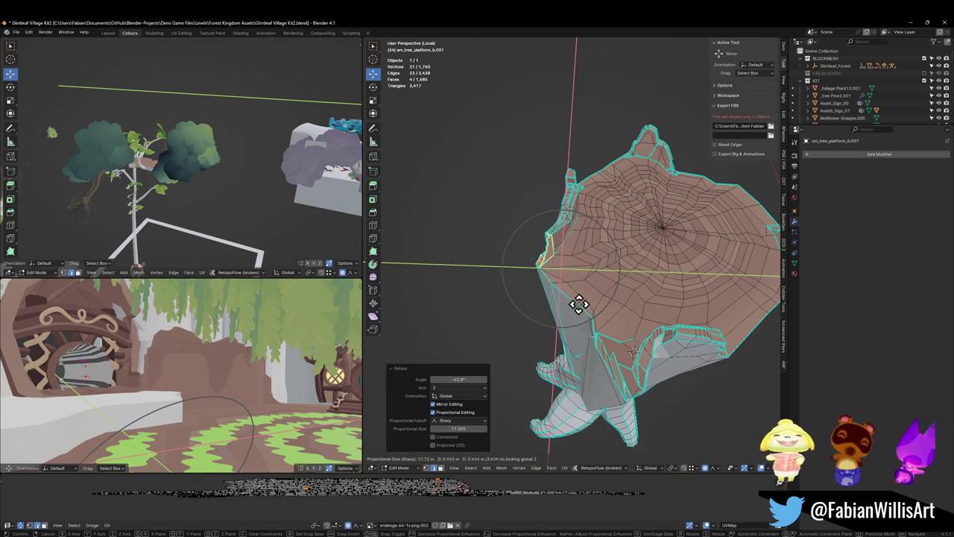
pyautogui.click(531, 266)
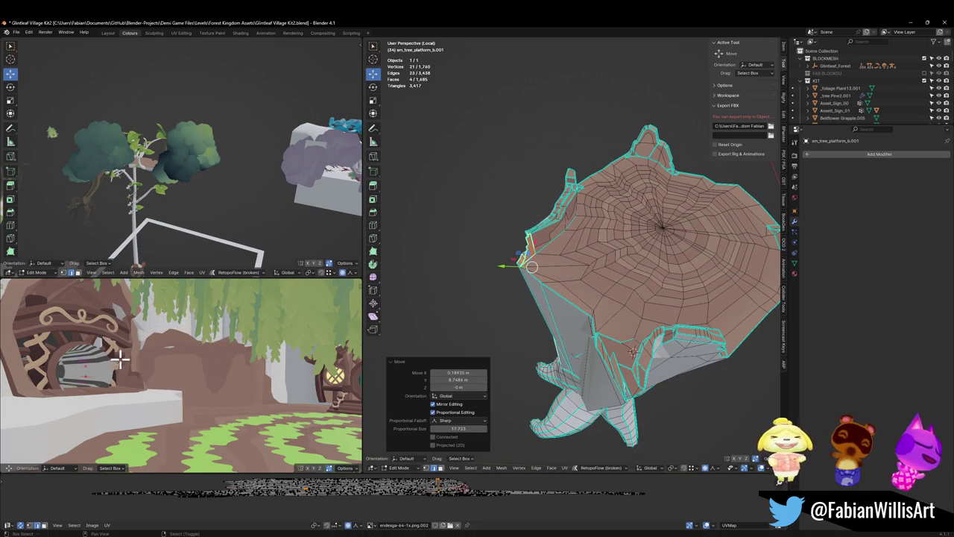
# Walk the preview camera into the archway and make a final flat soft-falloff tweak
pyautogui.hotkey('shift', '`')
pyautogui.press('w')
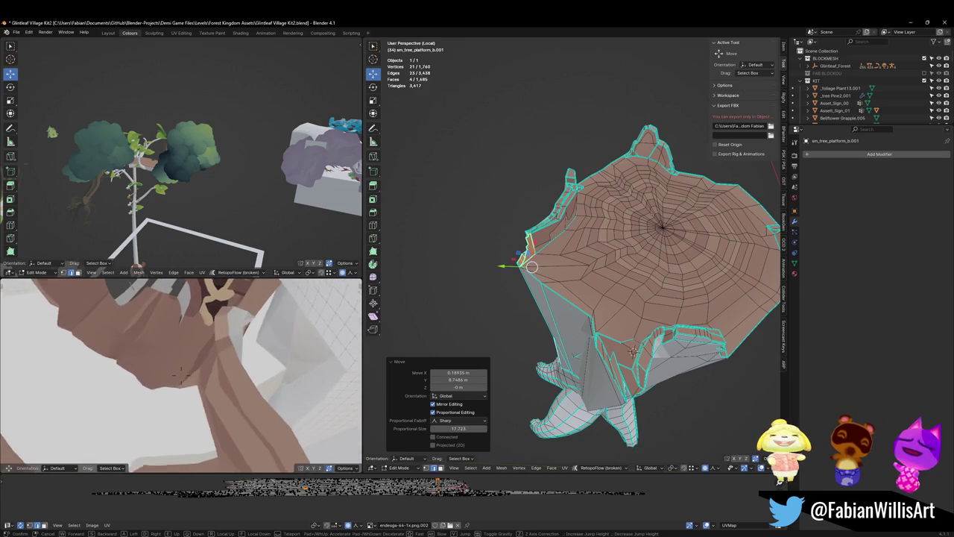
pyautogui.press('g')
pyautogui.hotkey('shift', 'z')
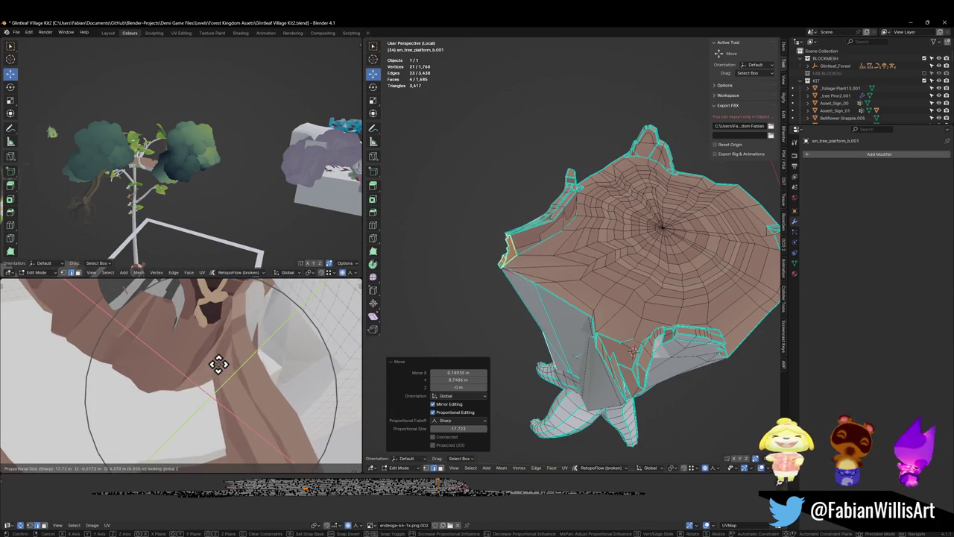
pyautogui.click(221, 365)
pyautogui.hotkey('shift', '`')
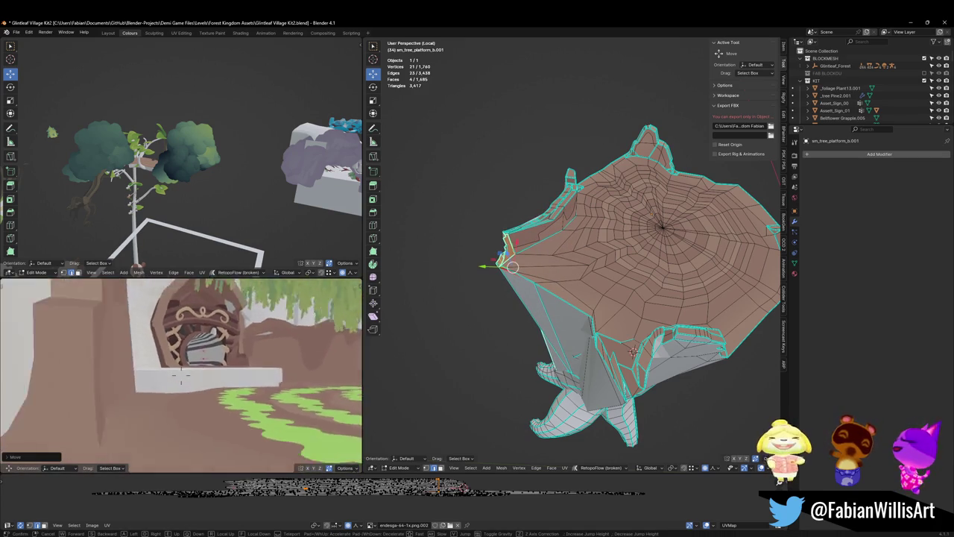
# Walk up to the ornate round door, then orbit to a low side view of the platform
pyautogui.press('w')
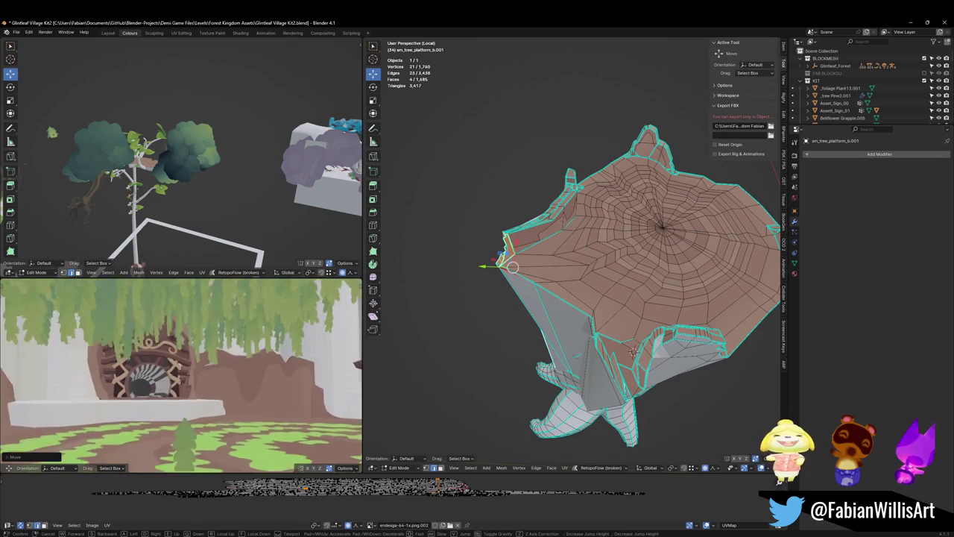
pyautogui.press('w')
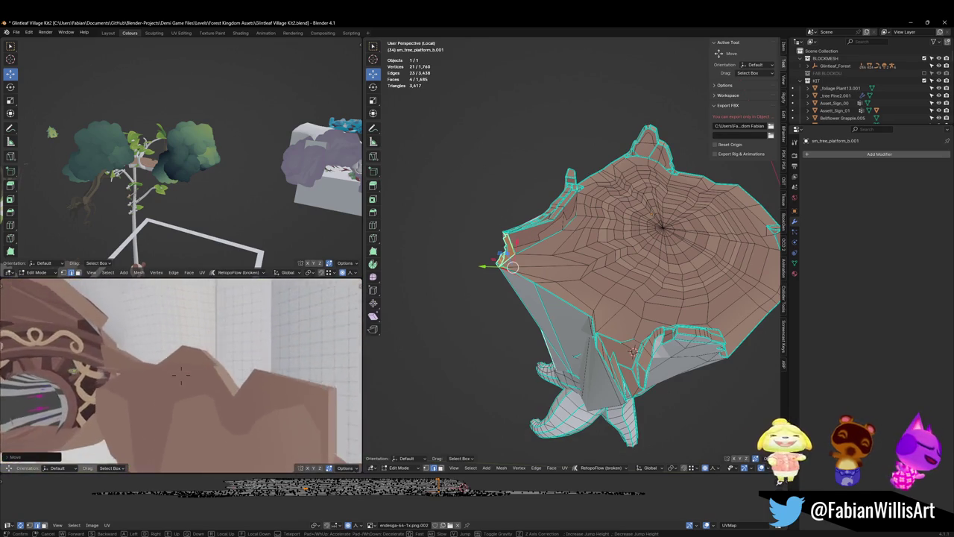
pyautogui.press('w')
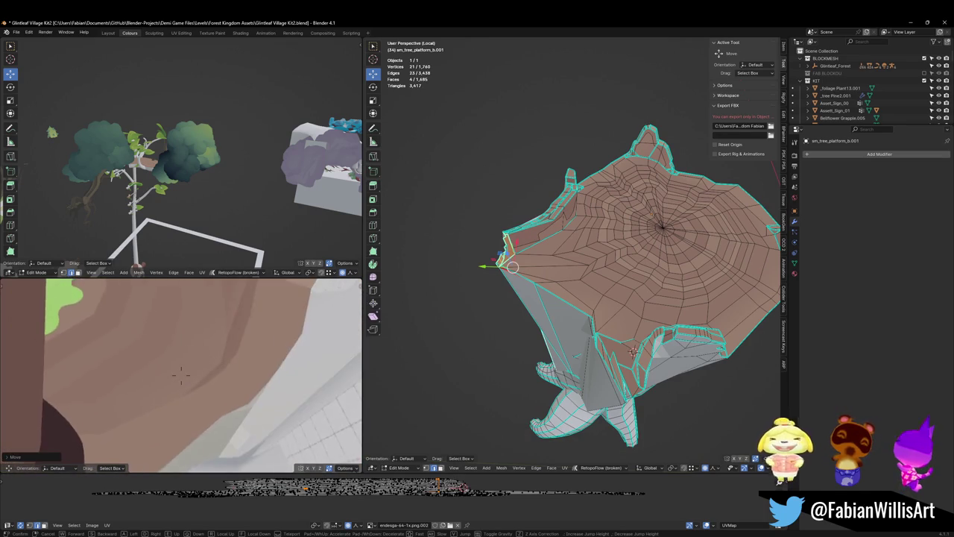
pyautogui.press('w')
pyautogui.click(181, 372)
pyautogui.scroll(3, 535, 219)
pyautogui.moveTo(626, 245)
pyautogui.mouseDown()
pyautogui.moveTo(579, 247)
pyautogui.moveTo(622, 266)
pyautogui.moveTo(623, 299)
pyautogui.moveTo(603, 277)
pyautogui.moveTo(599, 251)
pyautogui.moveTo(606, 328)
pyautogui.moveTo(618, 309)
pyautogui.moveTo(598, 334)
pyautogui.moveTo(618, 330)
pyautogui.moveTo(589, 347)
pyautogui.moveTo(614, 307)
pyautogui.moveTo(571, 298)
pyautogui.moveTo(549, 312)
pyautogui.moveTo(577, 345)
pyautogui.moveTo(580, 337)
pyautogui.mouseUp()
# Triangulate a single rim-wall face, after undoing an accidental full-mesh triangulation
pyautogui.hotkey('alt', 'a')
pyautogui.click(606, 328)
pyautogui.scroll(-3, 637, 324)
pyautogui.hotkey('alt', 'a')
pyautogui.press('a')
pyautogui.hotkey('ctrl', 't')
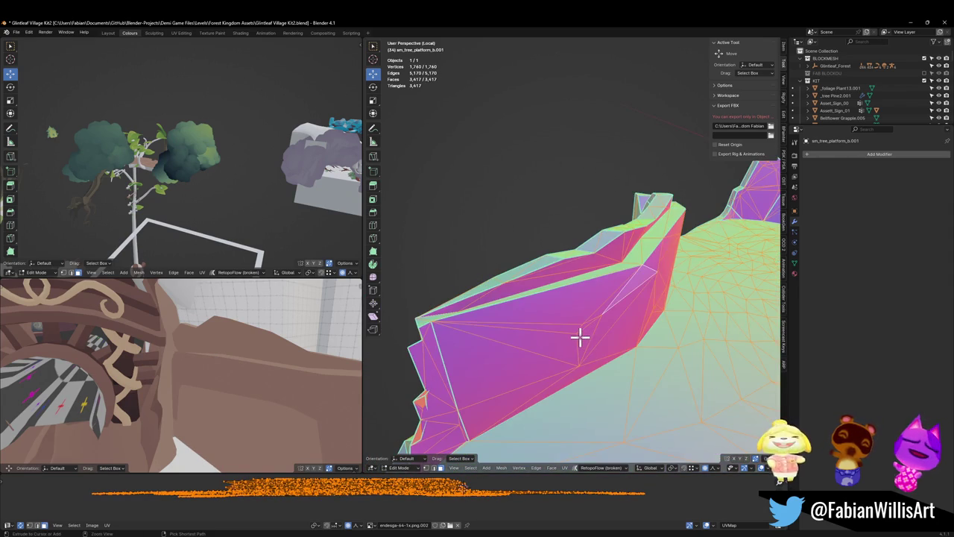
pyautogui.hotkey('ctrl', 'z')
pyautogui.click(542, 324)
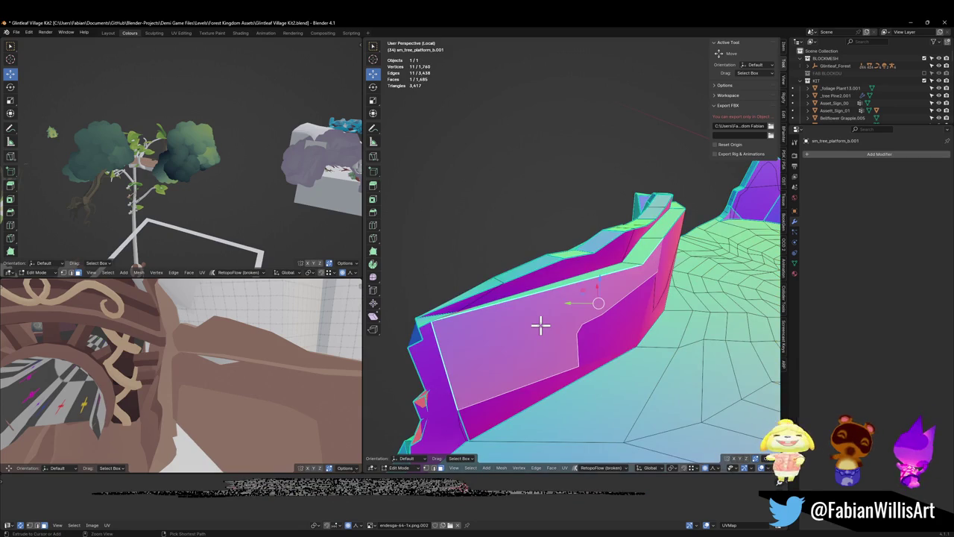
pyautogui.hotkey('ctrl', 't')
# Try Sculpt Mode with a 203 px brush radius, then return to Edit Mode
pyautogui.moveTo(535, 356)
pyautogui.mouseDown()
pyautogui.moveTo(560, 303)
pyautogui.moveTo(522, 328)
pyautogui.moveTo(598, 321)
pyautogui.moveTo(589, 286)
pyautogui.moveTo(571, 324)
pyautogui.moveTo(497, 322)
pyautogui.moveTo(547, 311)
pyautogui.moveTo(530, 323)
pyautogui.moveTo(542, 290)
pyautogui.moveTo(569, 301)
pyautogui.moveTo(551, 316)
pyautogui.moveTo(504, 253)
pyautogui.moveTo(557, 278)
pyautogui.mouseUp()
pyautogui.hotkey('alt', 'a')
pyautogui.click(588, 376)
pyautogui.press('f')
pyautogui.click(539, 310)
pyautogui.press('Tab')
# Move the rim tip vertex along Z, then start moving it and a second vertex horizontally
pyautogui.click(488, 287)
pyautogui.press('g')
pyautogui.press('z')
pyautogui.scroll(15, 581, 284)
pyautogui.click(571, 284)
pyautogui.moveTo(571, 284)
pyautogui.mouseDown()
pyautogui.moveTo(633, 260)
pyautogui.moveTo(654, 283)
pyautogui.moveTo(556, 293)
pyautogui.mouseUp()
pyautogui.keyDown('shift'); pyautogui.click(512, 270); pyautogui.keyUp('shift')
pyautogui.press('g')
pyautogui.hotkey('shift', 'z')
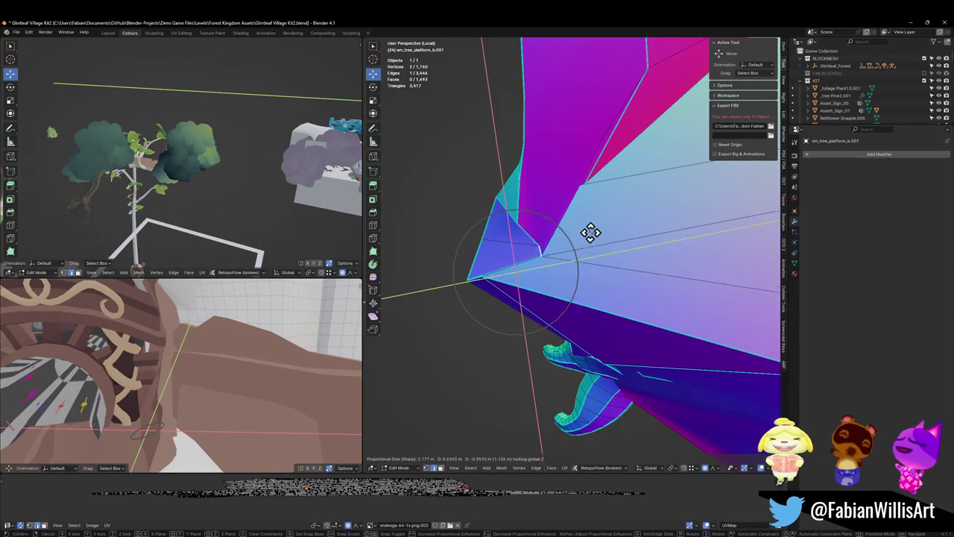
# Confirm the flat move of the two tip vertices and orbit around to the cliff
pyautogui.click(571, 238)
pyautogui.moveTo(571, 239)
pyautogui.mouseDown()
pyautogui.moveTo(571, 255)
pyautogui.moveTo(544, 258)
pyautogui.moveTo(541, 243)
pyautogui.moveTo(613, 252)
pyautogui.mouseUp()
pyautogui.moveTo(213, 362)
pyautogui.mouseDown()
pyautogui.moveTo(226, 333)
pyautogui.moveTo(230, 346)
pyautogui.mouseUp()
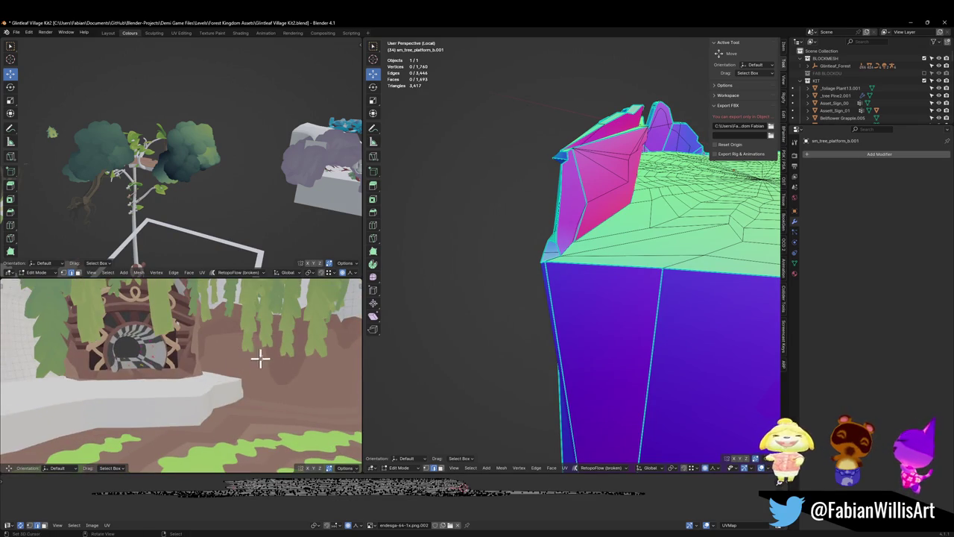
# Leave Local View in Object Mode, select FOREST_GLINTLEAFVILLAGE_00 with its children, and switch to Unity
pyautogui.press('Tab')
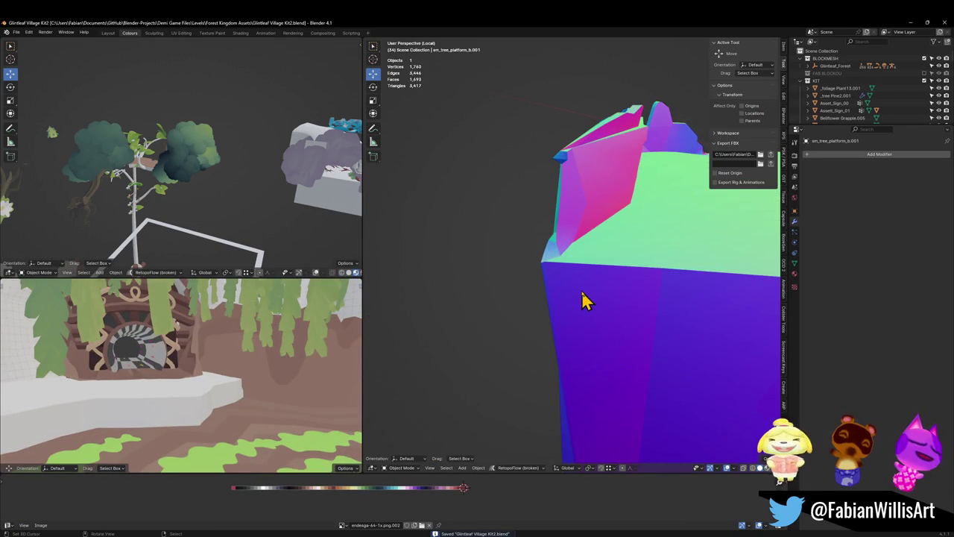
pyautogui.press('KP_Divide')
pyautogui.scroll(-10, 589, 274)
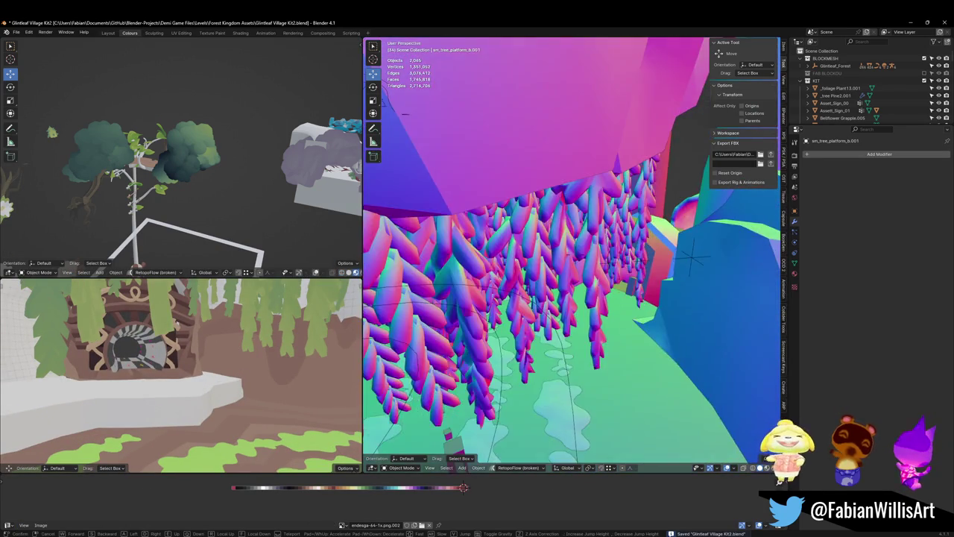
pyautogui.click(617, 280)
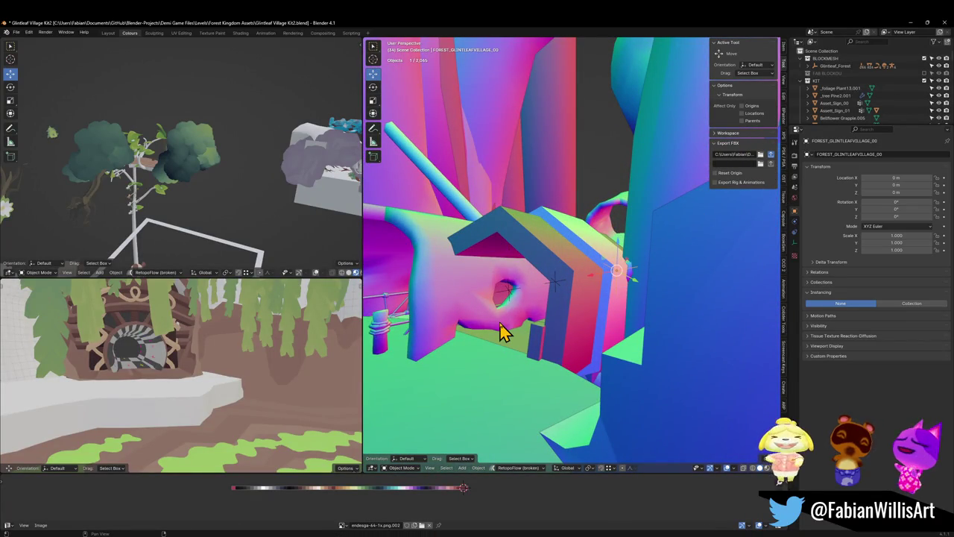
pyautogui.hotkey('shift', ']')
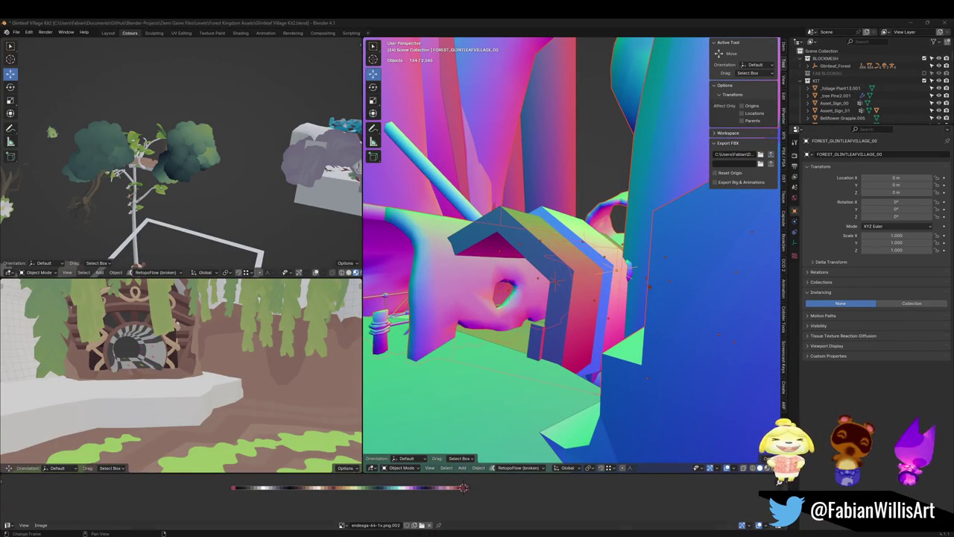
pyautogui.click(585, 507)
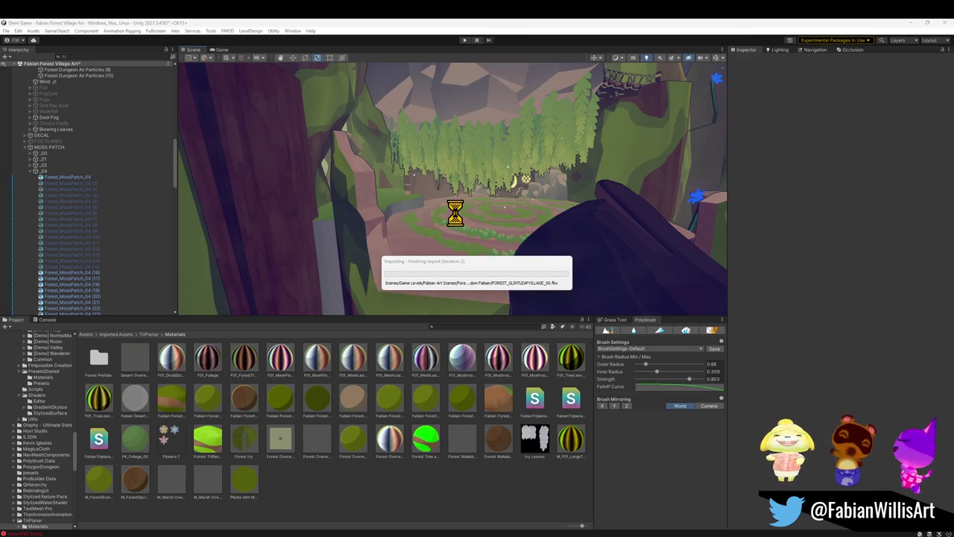
# Inspect the reimported sm_tree_platform_b.001 and its Mesh Collider, then minimize Unity for Blender
pyautogui.moveTo(456, 234)
pyautogui.mouseDown()
pyautogui.moveTo(448, 243)
pyautogui.moveTo(404, 216)
pyautogui.moveTo(344, 206)
pyautogui.moveTo(424, 222)
pyautogui.mouseUp()
pyautogui.click(424, 223)
pyautogui.click(436, 241)
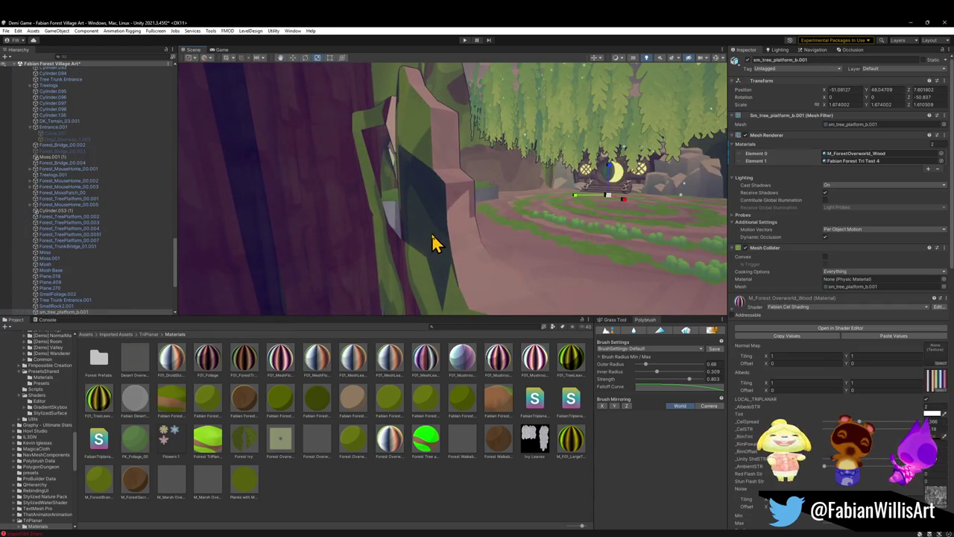
pyautogui.click(733, 250)
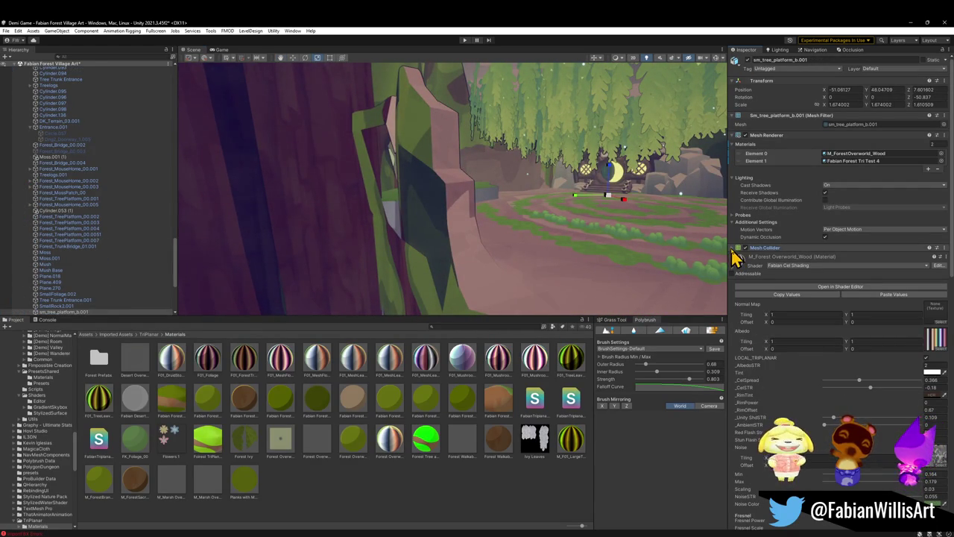
pyautogui.click(732, 252)
pyautogui.moveTo(524, 264)
pyautogui.mouseDown()
pyautogui.moveTo(578, 248)
pyautogui.moveTo(409, 225)
pyautogui.moveTo(411, 217)
pyautogui.moveTo(449, 226)
pyautogui.moveTo(513, 221)
pyautogui.moveTo(472, 220)
pyautogui.moveTo(447, 241)
pyautogui.moveTo(494, 243)
pyautogui.moveTo(471, 258)
pyautogui.moveTo(455, 250)
pyautogui.moveTo(462, 246)
pyautogui.mouseUp()
pyautogui.click(913, 22)
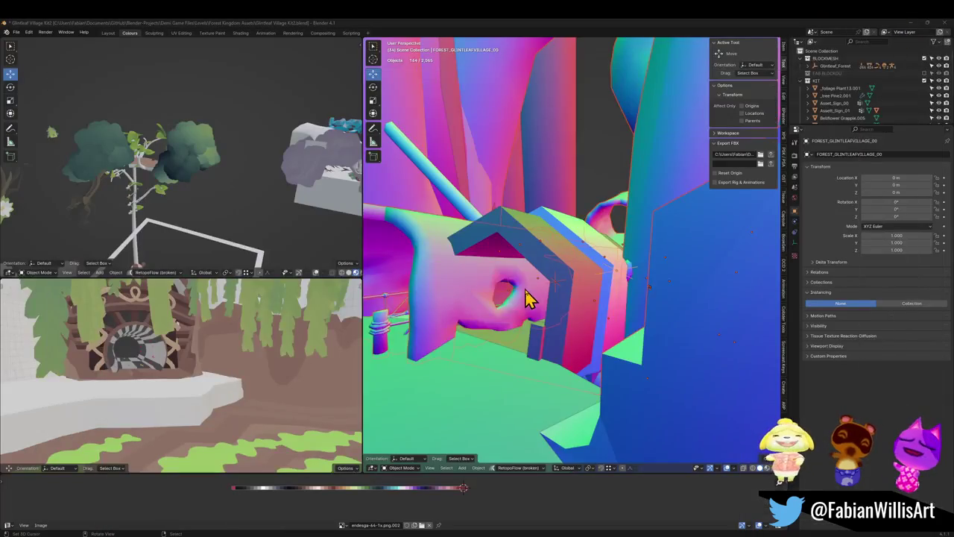
# Fly to sm_tree_platform_b.001, triangulate all its faces, select the village root, and return to Unity
pyautogui.hotkey('shift', '`')
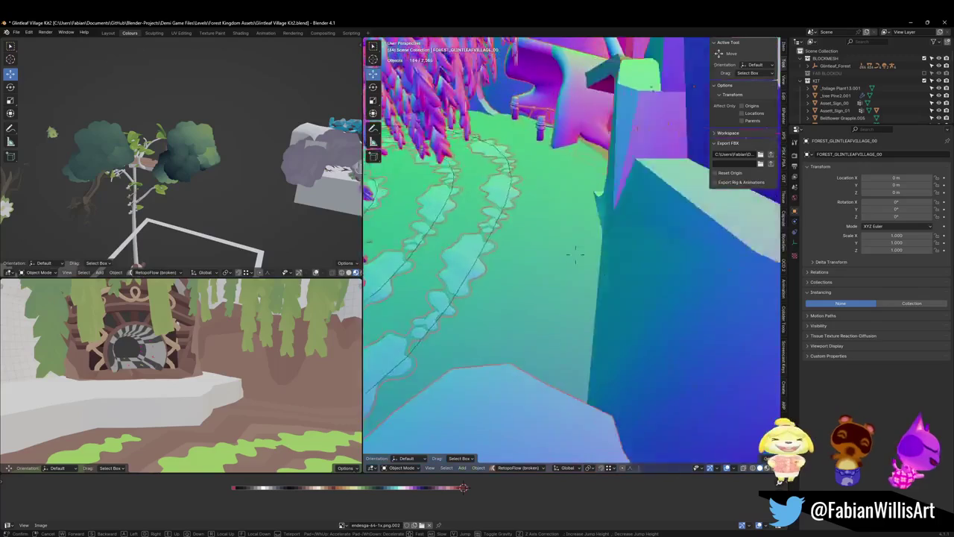
pyautogui.click(562, 244)
pyautogui.click(639, 277)
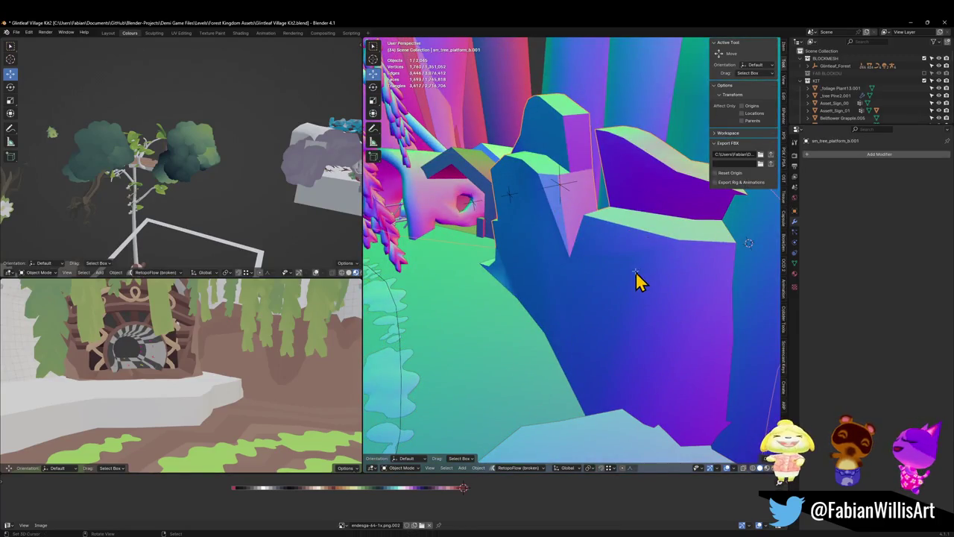
pyautogui.press('Tab')
pyautogui.press('a')
pyautogui.hotkey('ctrl', 't')
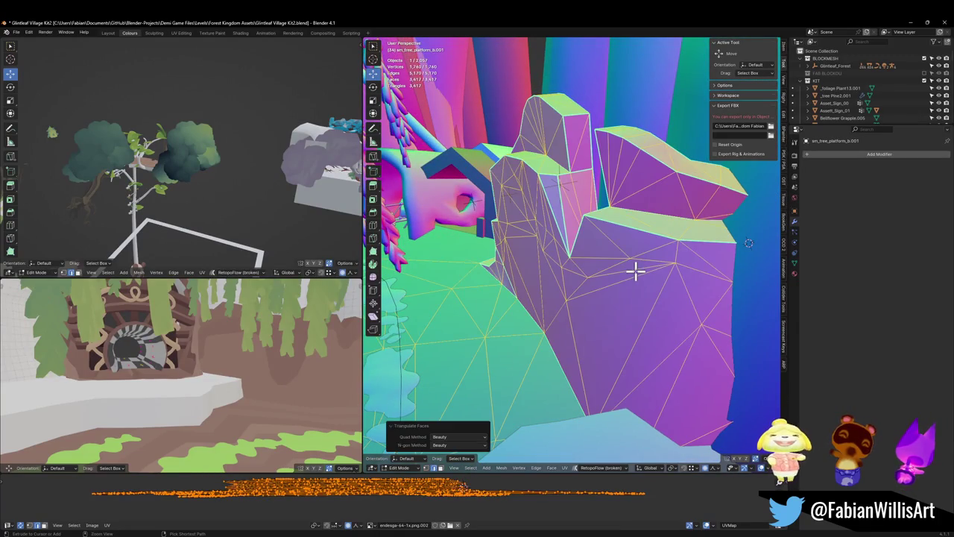
pyautogui.press('Tab')
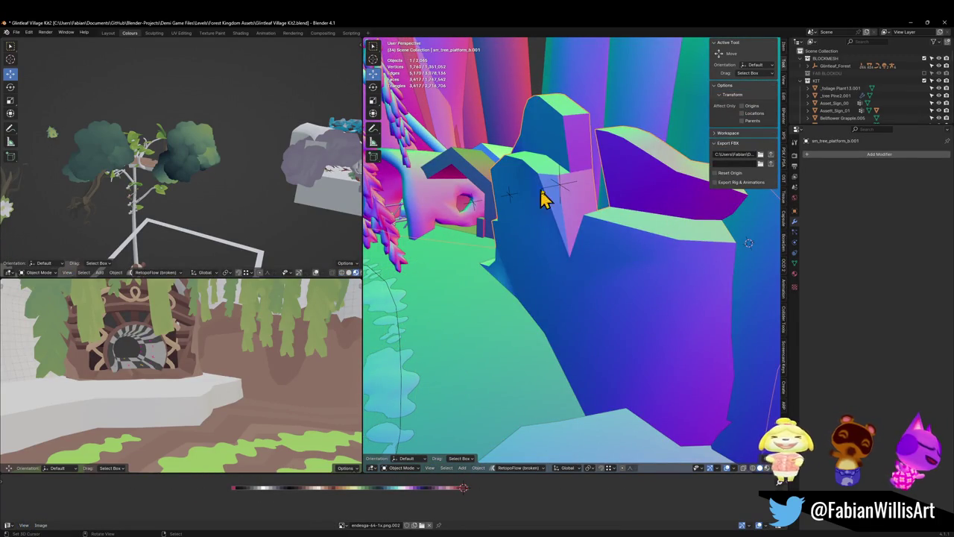
pyautogui.click(562, 188)
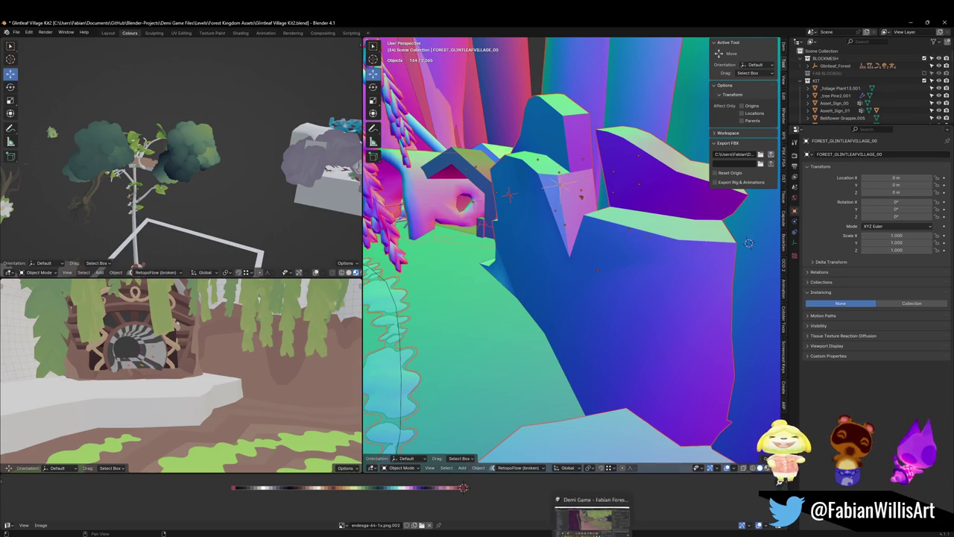
pyautogui.click(592, 526)
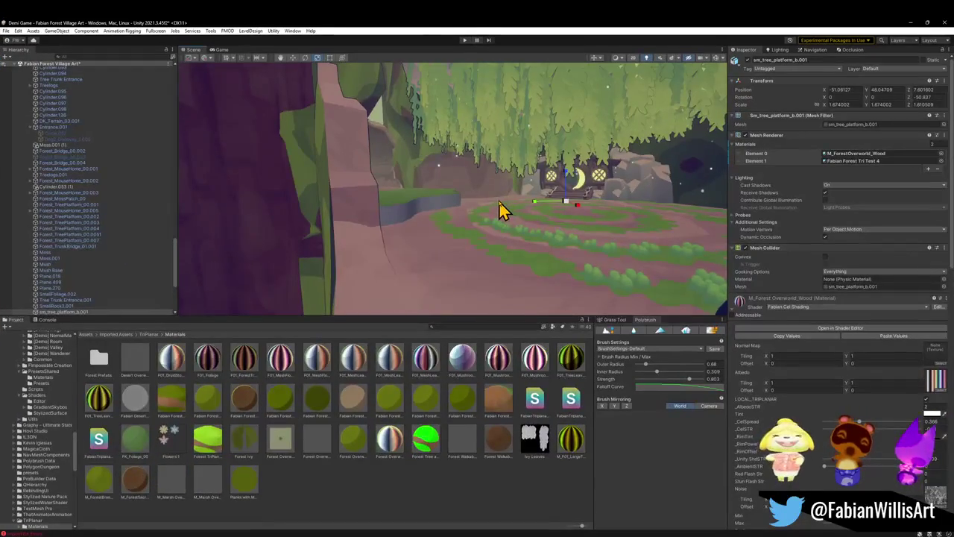
pyautogui.moveTo(504, 211)
pyautogui.mouseDown()
pyautogui.moveTo(472, 237)
pyautogui.moveTo(505, 213)
pyautogui.moveTo(492, 174)
pyautogui.moveTo(460, 181)
pyautogui.moveTo(413, 220)
pyautogui.moveTo(400, 208)
pyautogui.moveTo(531, 207)
pyautogui.moveTo(560, 211)
pyautogui.moveTo(563, 222)
pyautogui.mouseUp()
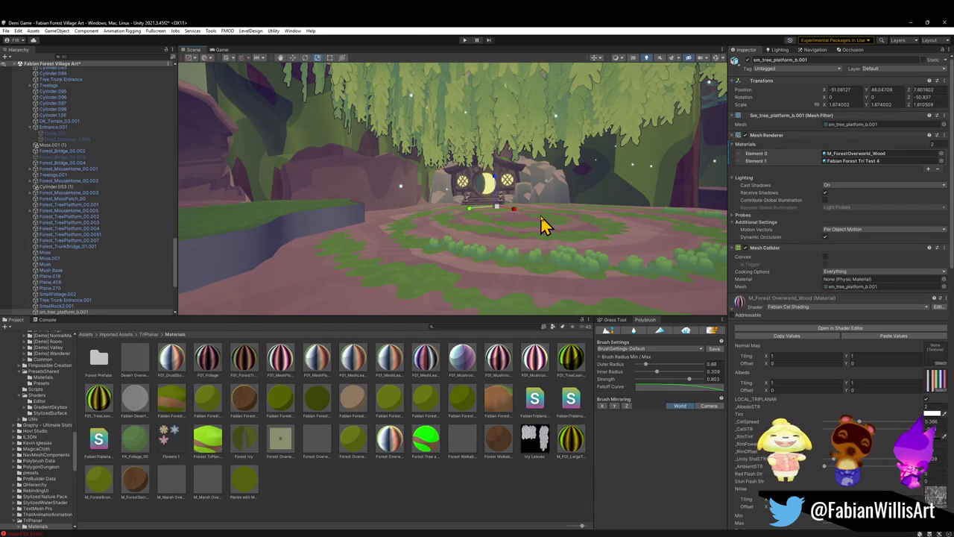
pyautogui.moveTo(486, 207)
pyautogui.mouseDown()
pyautogui.moveTo(413, 222)
pyautogui.moveTo(432, 199)
pyautogui.mouseUp()
pyautogui.click(434, 195)
pyautogui.click(435, 183)
pyautogui.click(733, 306)
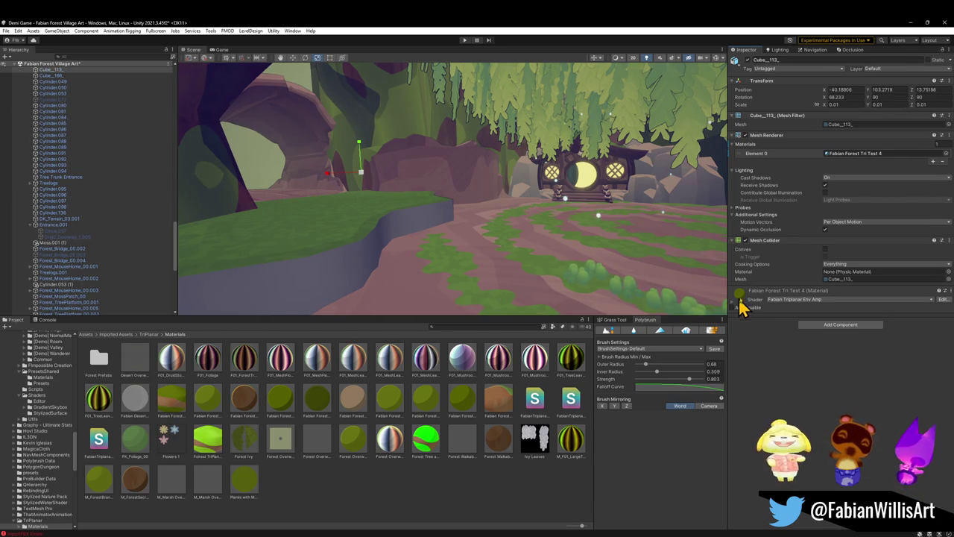
pyautogui.moveTo(353, 276)
pyautogui.mouseDown()
pyautogui.moveTo(411, 249)
pyautogui.moveTo(341, 247)
pyautogui.moveTo(417, 234)
pyautogui.moveTo(436, 242)
pyautogui.mouseUp()
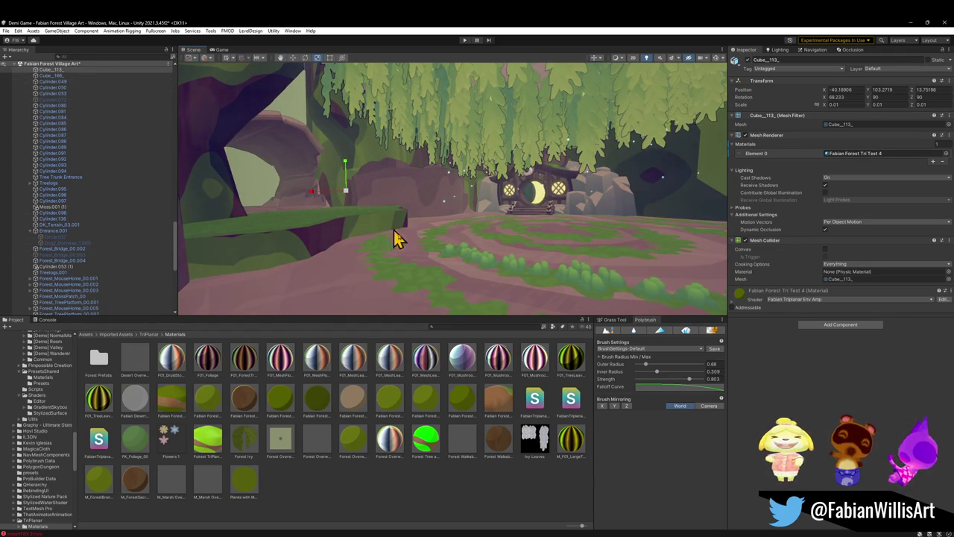
pyautogui.moveTo(468, 228)
pyautogui.mouseDown()
pyautogui.moveTo(443, 240)
pyautogui.moveTo(319, 235)
pyautogui.moveTo(530, 234)
pyautogui.moveTo(339, 231)
pyautogui.moveTo(340, 246)
pyautogui.moveTo(366, 206)
pyautogui.moveTo(666, 220)
pyautogui.moveTo(479, 164)
pyautogui.mouseUp()
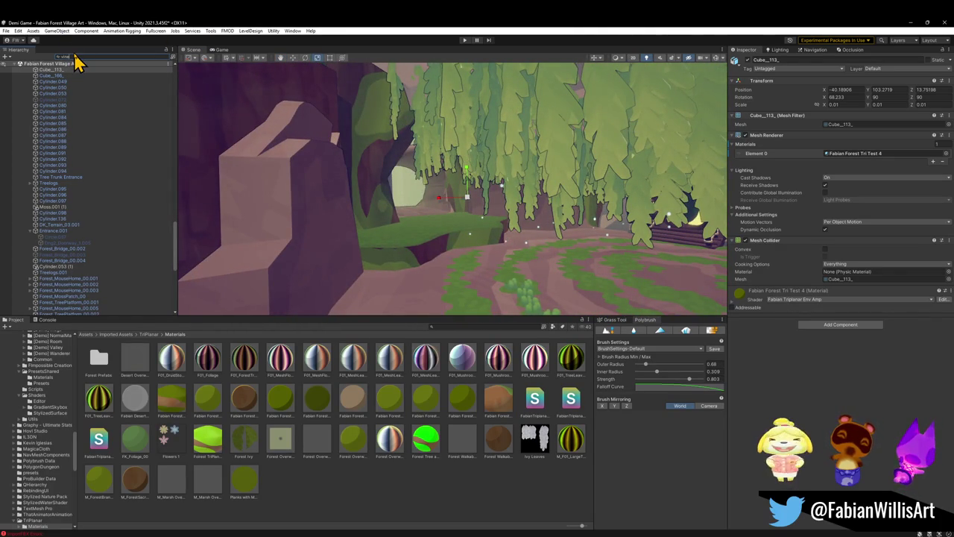
pyautogui.write('ine')
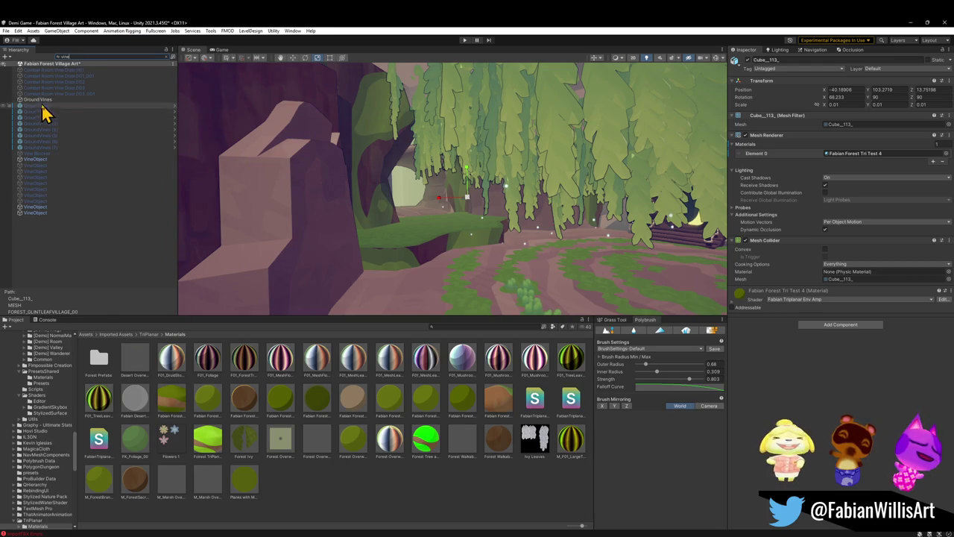
pyautogui.click(97, 94)
pyautogui.click(34, 99)
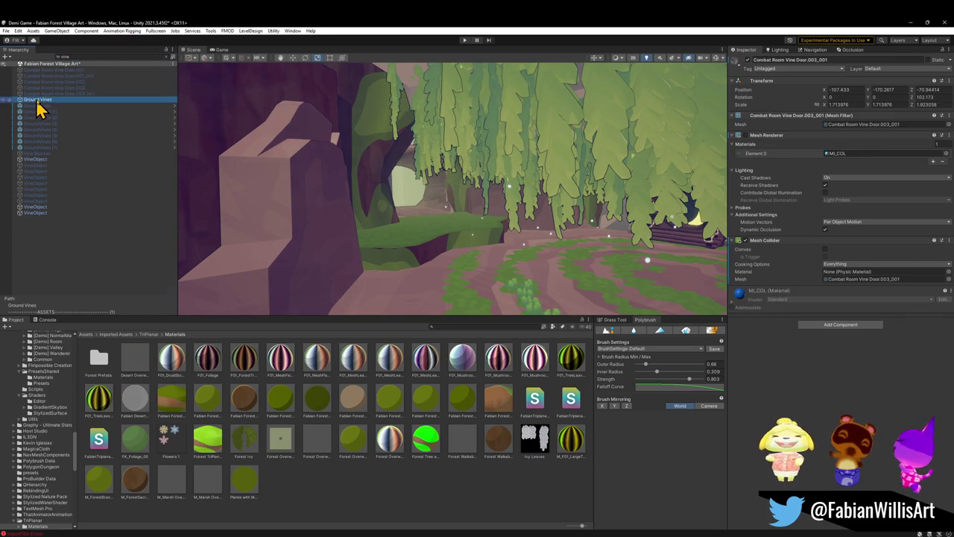
pyautogui.click(172, 57)
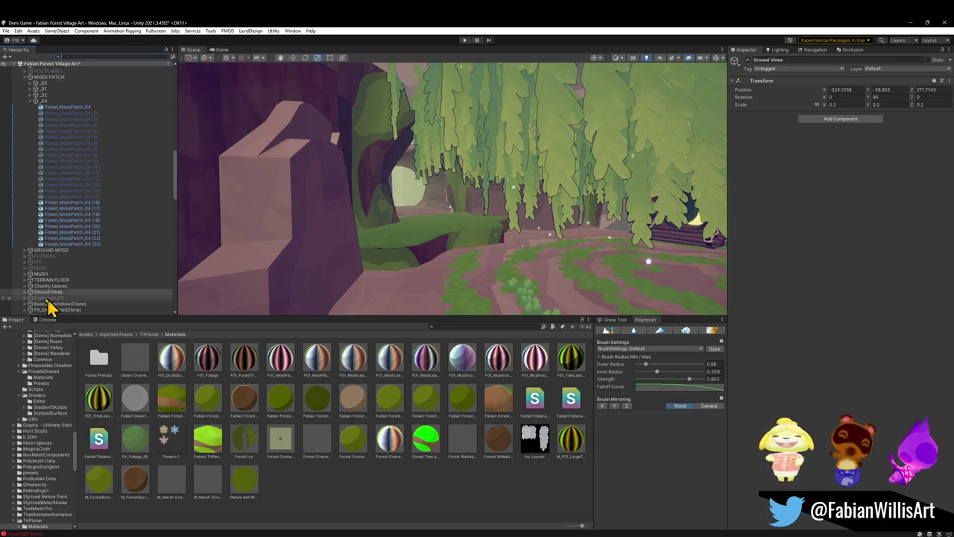
pyautogui.scroll(-1, 65, 297)
pyautogui.click(64, 276)
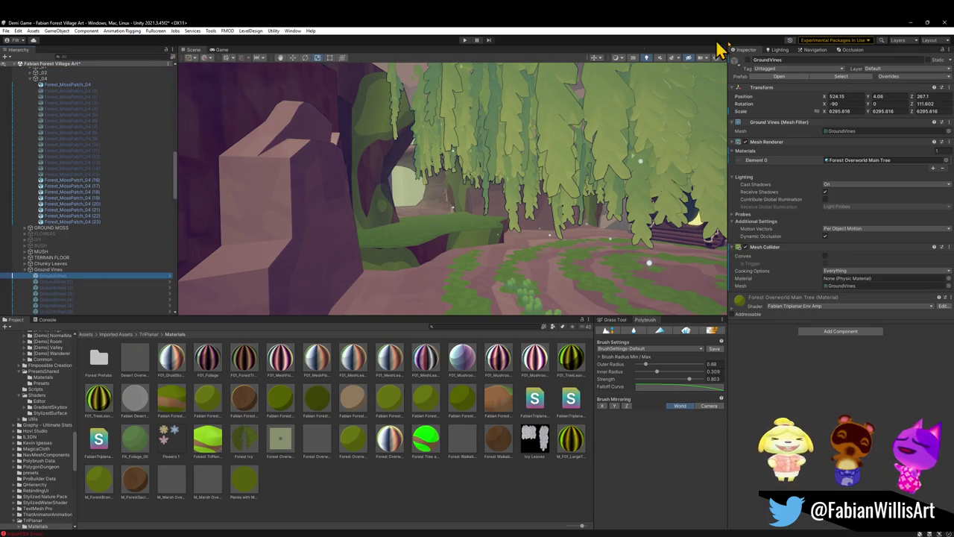
pyautogui.hotkey('ctrl', 'alt', 'f')
pyautogui.moveTo(470, 192)
pyautogui.mouseDown()
pyautogui.moveTo(453, 199)
pyautogui.moveTo(453, 272)
pyautogui.moveTo(504, 241)
pyautogui.moveTo(488, 266)
pyautogui.moveTo(477, 256)
pyautogui.moveTo(494, 249)
pyautogui.moveTo(462, 253)
pyautogui.mouseUp()
pyautogui.press('e')
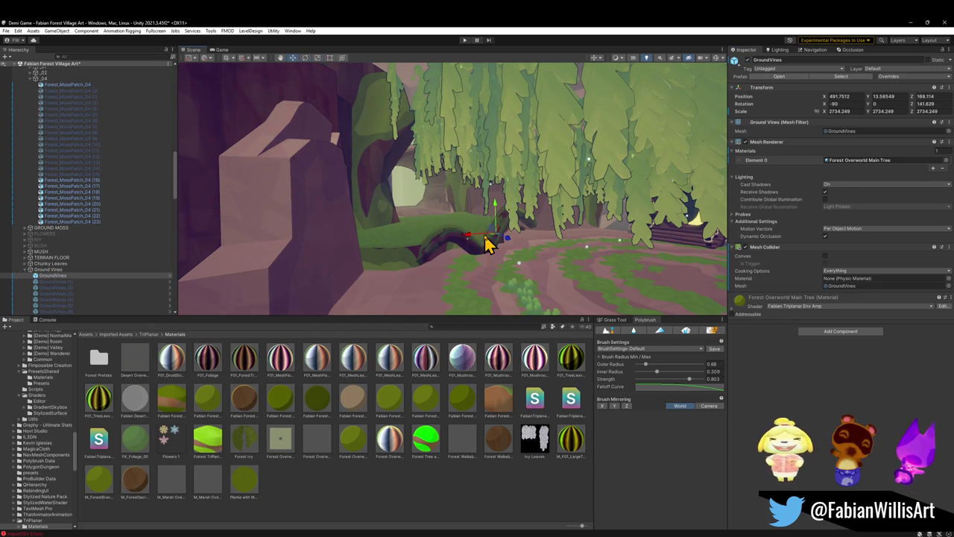
pyautogui.moveTo(497, 215)
pyautogui.mouseDown()
pyautogui.moveTo(499, 241)
pyautogui.moveTo(562, 259)
pyautogui.moveTo(486, 279)
pyautogui.moveTo(496, 227)
pyautogui.mouseUp()
pyautogui.press('e')
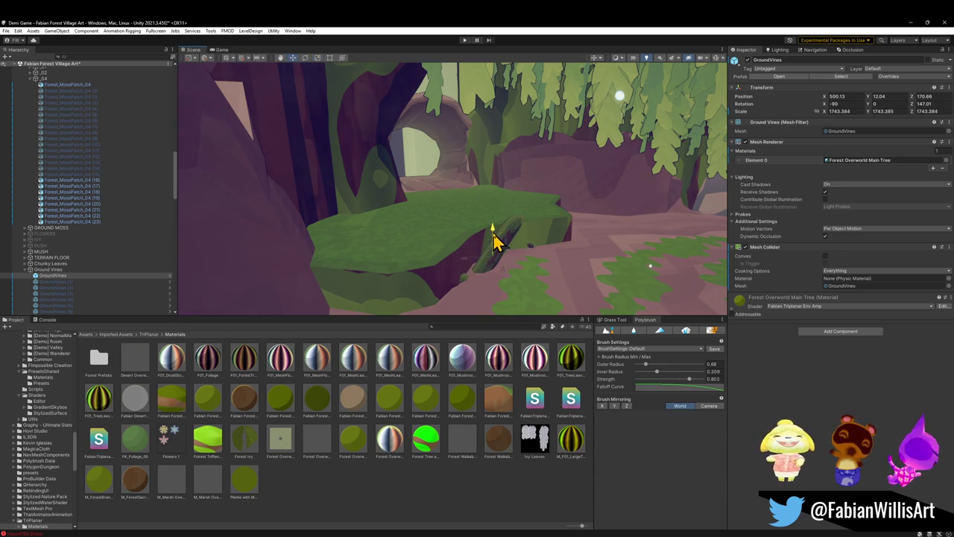
pyautogui.hotkey('ctrl', 'd')
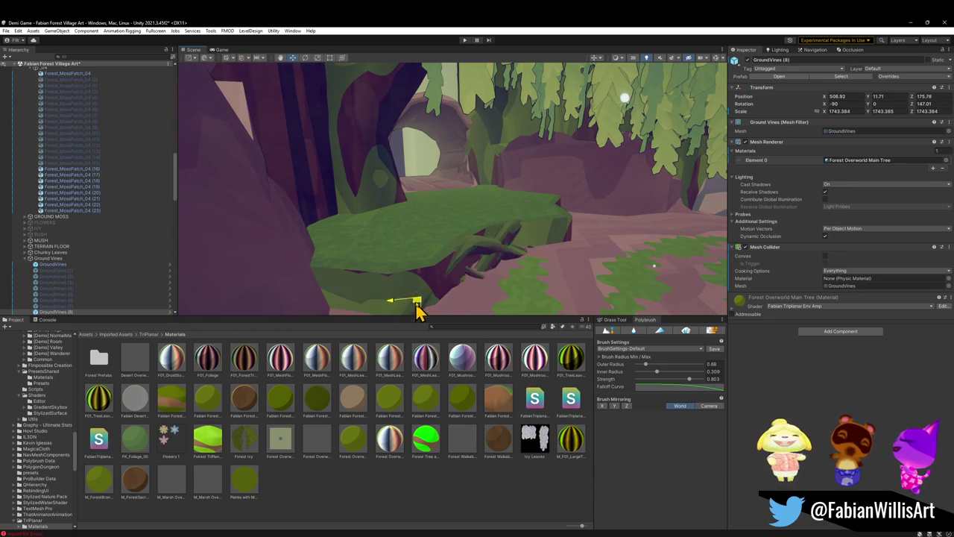
pyautogui.moveTo(426, 319)
pyautogui.mouseDown()
pyautogui.moveTo(479, 271)
pyautogui.moveTo(473, 251)
pyautogui.moveTo(441, 244)
pyautogui.moveTo(457, 240)
pyautogui.mouseUp()
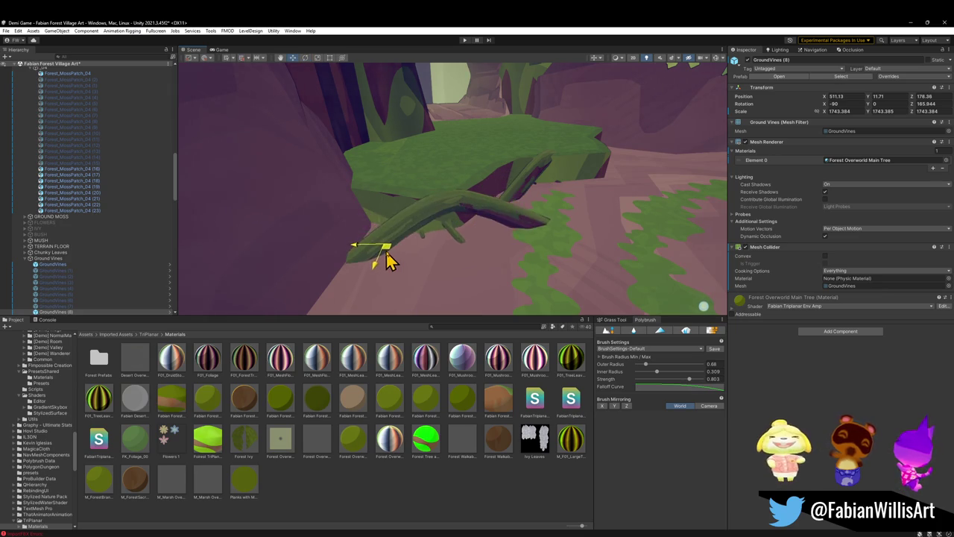
pyautogui.moveTo(485, 209)
pyautogui.mouseDown()
pyautogui.moveTo(507, 160)
pyautogui.moveTo(511, 174)
pyautogui.mouseUp()
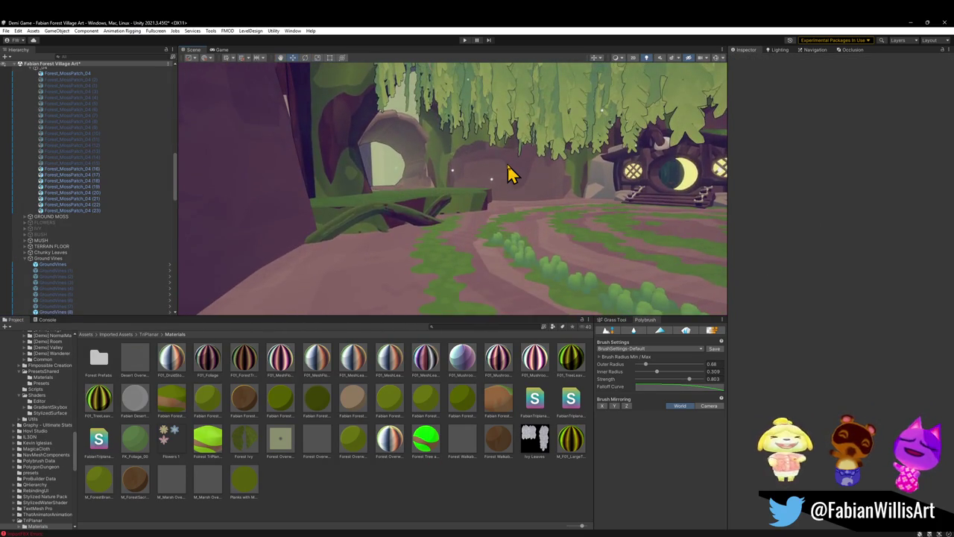
pyautogui.hotkey('ctrl', 'z')
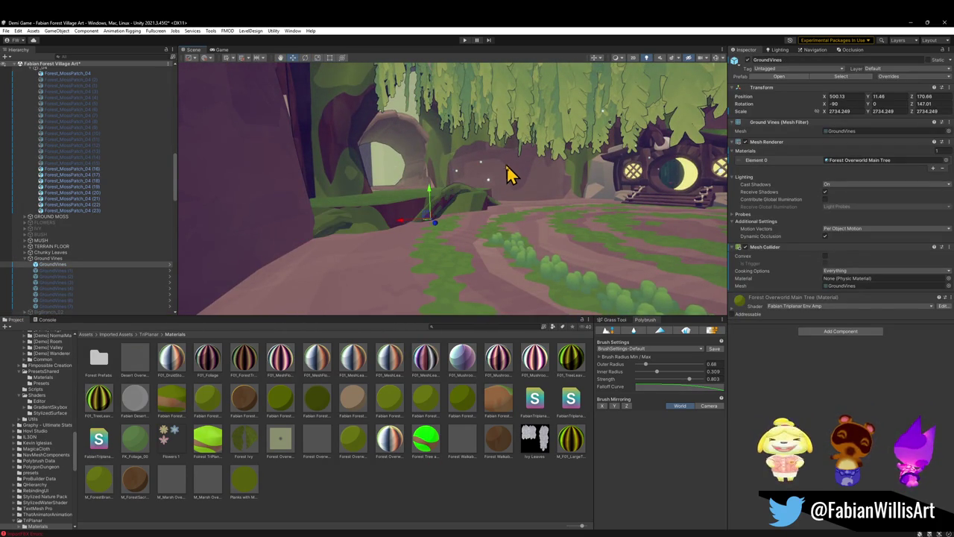
pyautogui.hotkey('ctrl', 'z')
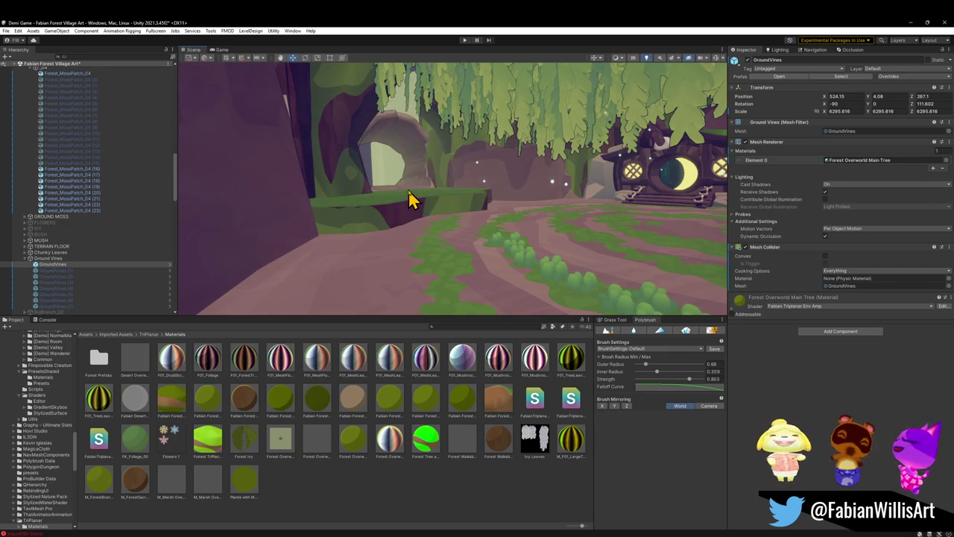
pyautogui.moveTo(408, 200)
pyautogui.mouseDown()
pyautogui.moveTo(609, 206)
pyautogui.moveTo(580, 219)
pyautogui.mouseUp()
# Select Forest_TreePlatform_00.0051, scatter grass prefabs across its green ledge, and save the scene
pyautogui.click(445, 419)
pyautogui.moveTo(522, 246)
pyautogui.mouseDown()
pyautogui.moveTo(387, 260)
pyautogui.moveTo(481, 239)
pyautogui.moveTo(490, 217)
pyautogui.moveTo(509, 221)
pyautogui.moveTo(315, 226)
pyautogui.moveTo(343, 273)
pyautogui.mouseUp()
pyautogui.moveTo(403, 202)
pyautogui.mouseDown()
pyautogui.moveTo(405, 192)
pyautogui.moveTo(433, 240)
pyautogui.mouseUp()
pyautogui.click(434, 243)
pyautogui.click(433, 270)
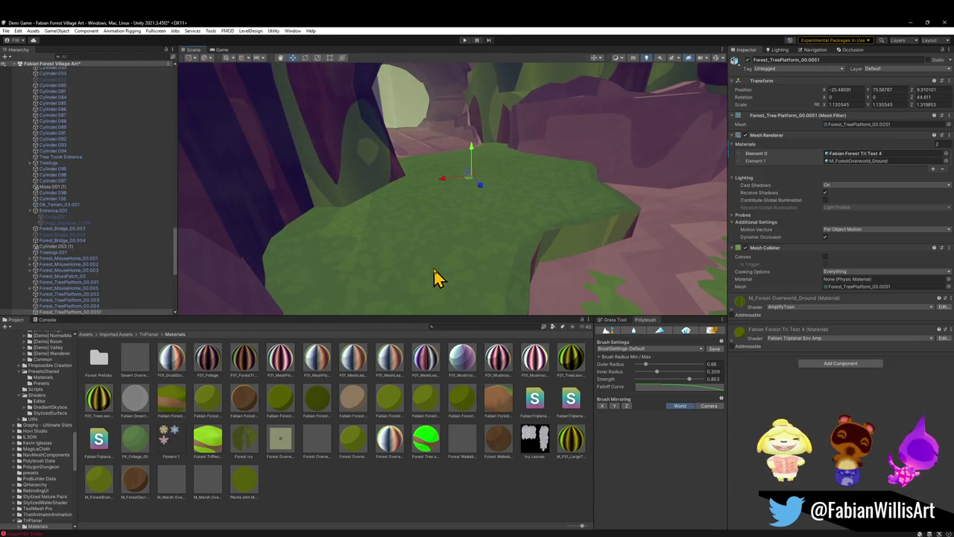
pyautogui.click(682, 331)
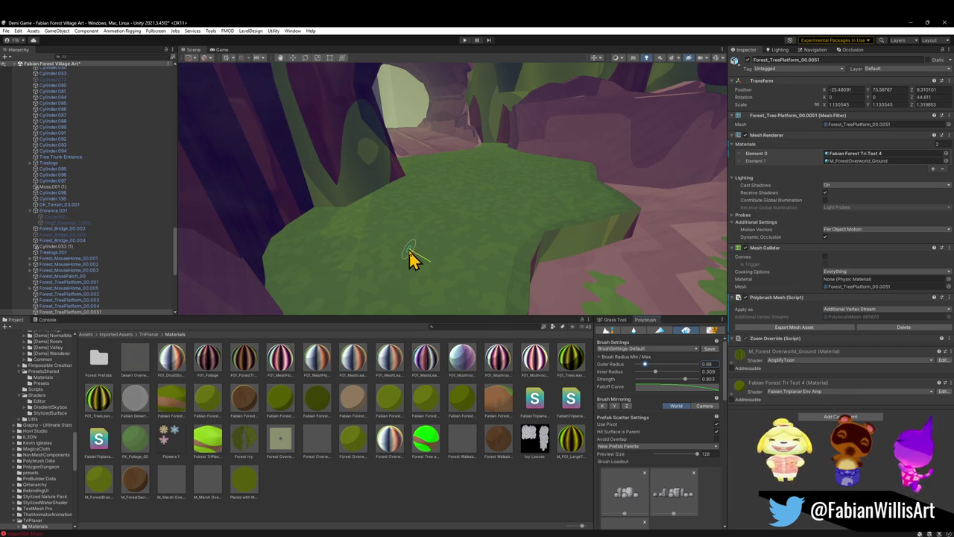
pyautogui.moveTo(424, 239)
pyautogui.mouseDown()
pyautogui.moveTo(499, 186)
pyautogui.moveTo(420, 202)
pyautogui.moveTo(365, 238)
pyautogui.moveTo(377, 313)
pyautogui.moveTo(472, 257)
pyautogui.mouseUp()
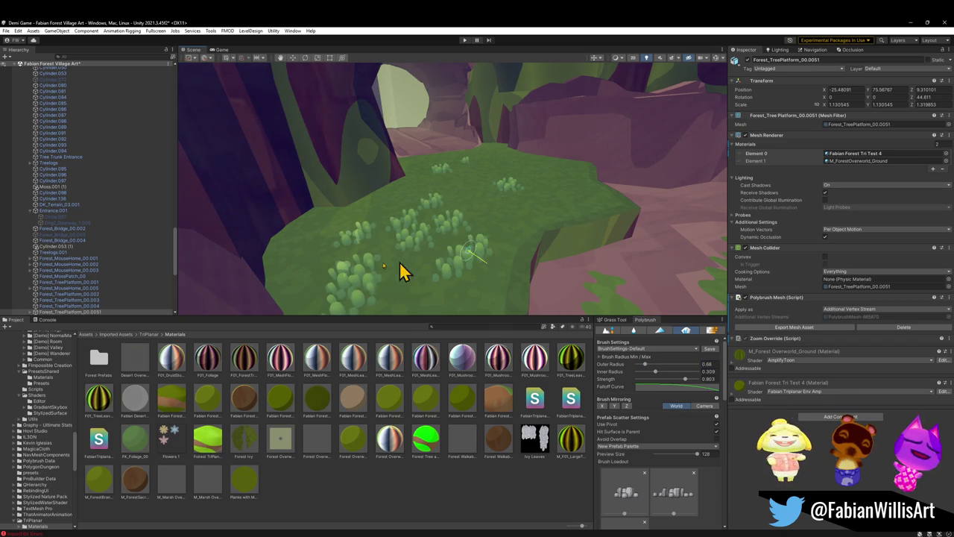
pyautogui.hotkey('ctrl', 's')
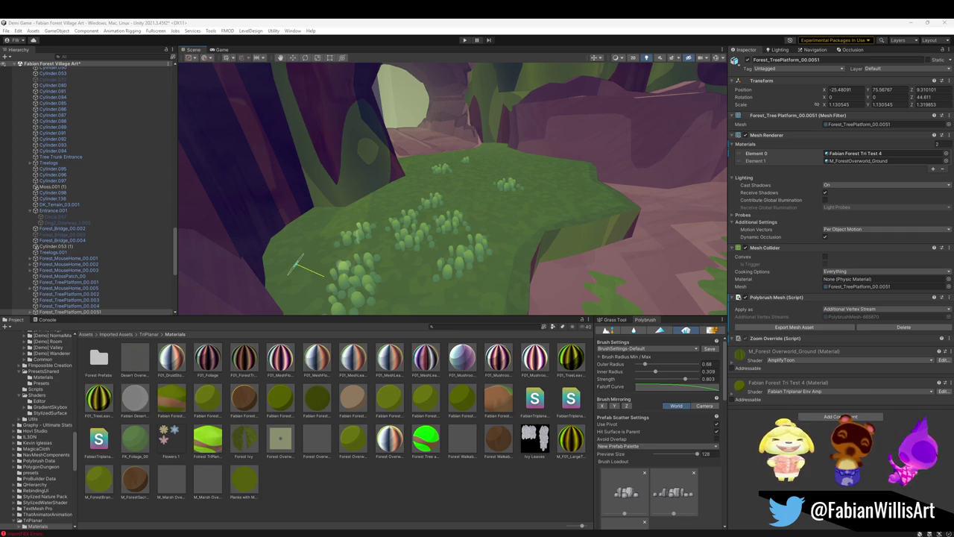
# Paint more grass clumps over the ledge from a new angle and deselect
pyautogui.moveTo(339, 160)
pyautogui.mouseDown()
pyautogui.moveTo(514, 191)
pyautogui.moveTo(574, 187)
pyautogui.mouseUp()
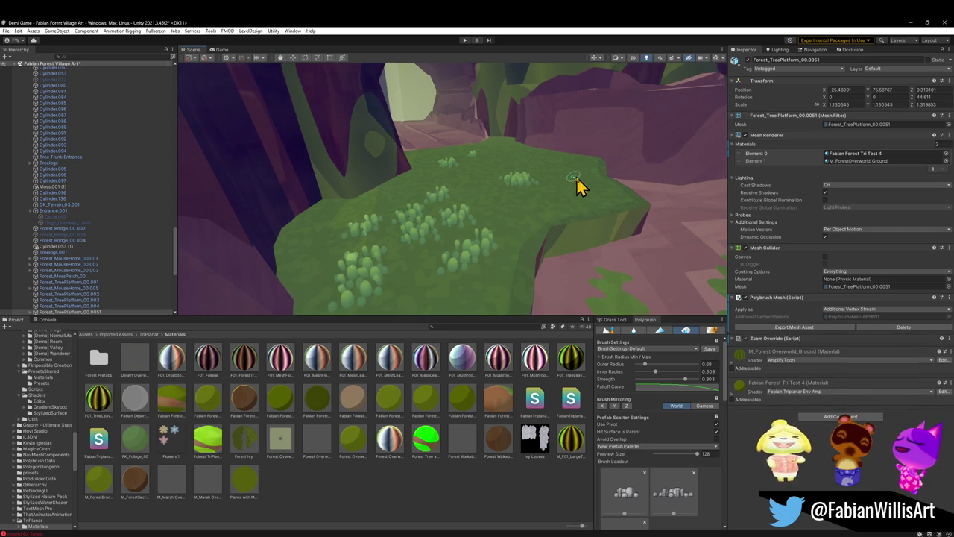
pyautogui.moveTo(442, 178)
pyautogui.mouseDown()
pyautogui.moveTo(368, 213)
pyautogui.moveTo(308, 260)
pyautogui.moveTo(434, 304)
pyautogui.moveTo(531, 207)
pyautogui.moveTo(592, 198)
pyautogui.moveTo(547, 171)
pyautogui.mouseUp()
pyautogui.click(391, 481)
pyautogui.moveTo(494, 304)
pyautogui.mouseDown()
pyautogui.moveTo(524, 219)
pyautogui.moveTo(498, 213)
pyautogui.moveTo(473, 192)
pyautogui.moveTo(512, 196)
pyautogui.moveTo(514, 206)
pyautogui.mouseUp()
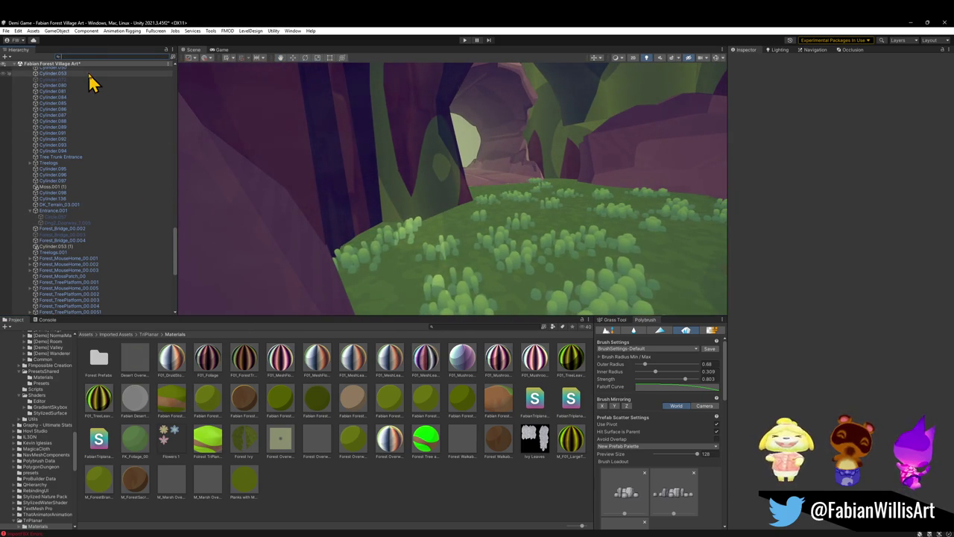
# Find the Directional Light via 'dir', toggle it, and test lighter shadows, restoring strength 0.383
pyautogui.write('dir')
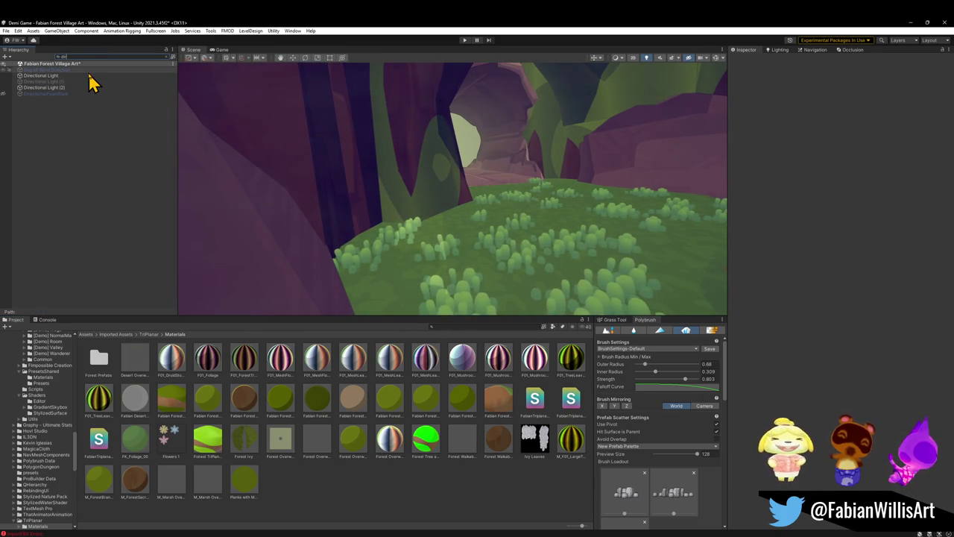
pyautogui.click(47, 76)
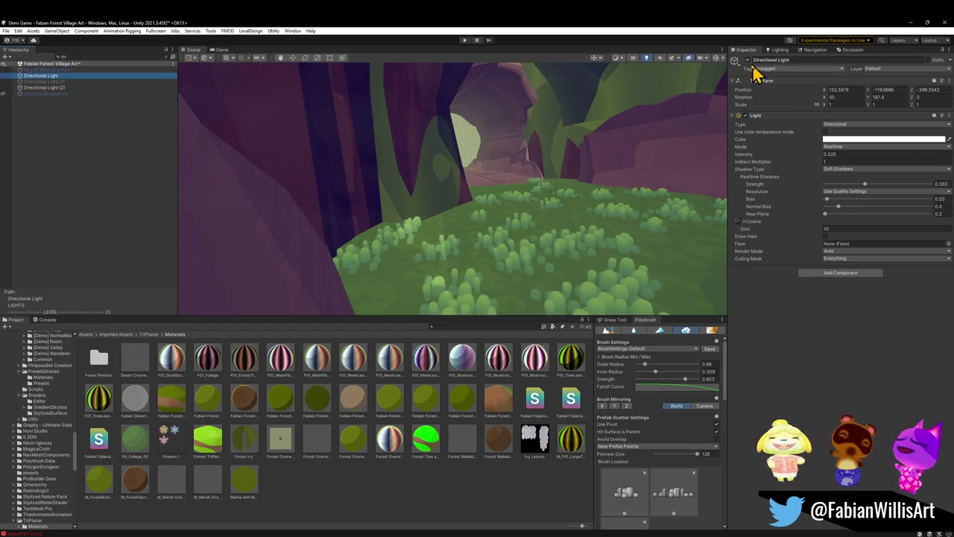
pyautogui.click(748, 60)
pyautogui.click(748, 60)
pyautogui.moveTo(862, 186)
pyautogui.mouseDown()
pyautogui.moveTo(831, 187)
pyautogui.moveTo(931, 187)
pyautogui.mouseUp()
pyautogui.hotkey('ctrl', 'z')
pyautogui.hotkey('ctrl', 'z')
pyautogui.hotkey('ctrl', 'z')
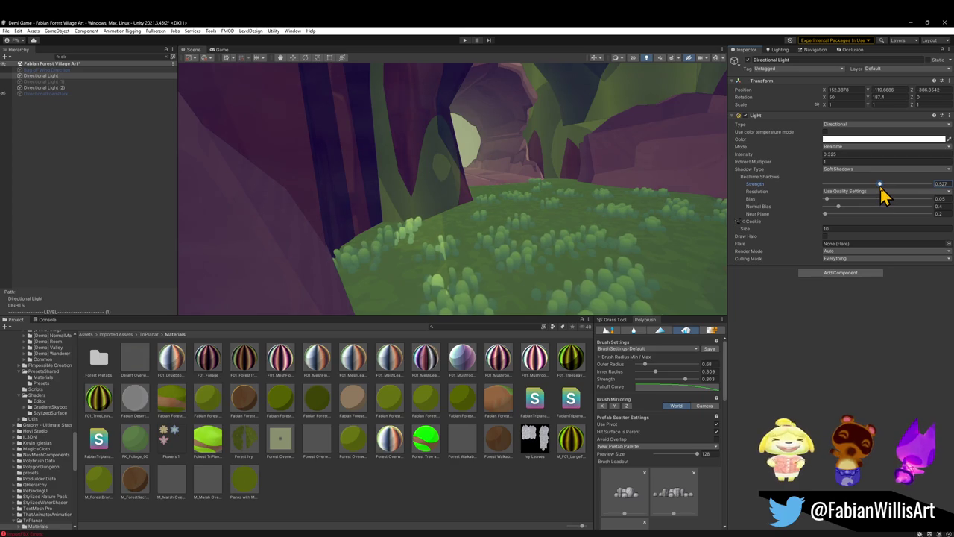
pyautogui.moveTo(704, 178)
pyautogui.mouseDown()
pyautogui.moveTo(560, 159)
pyautogui.moveTo(517, 160)
pyautogui.moveTo(501, 173)
pyautogui.mouseUp()
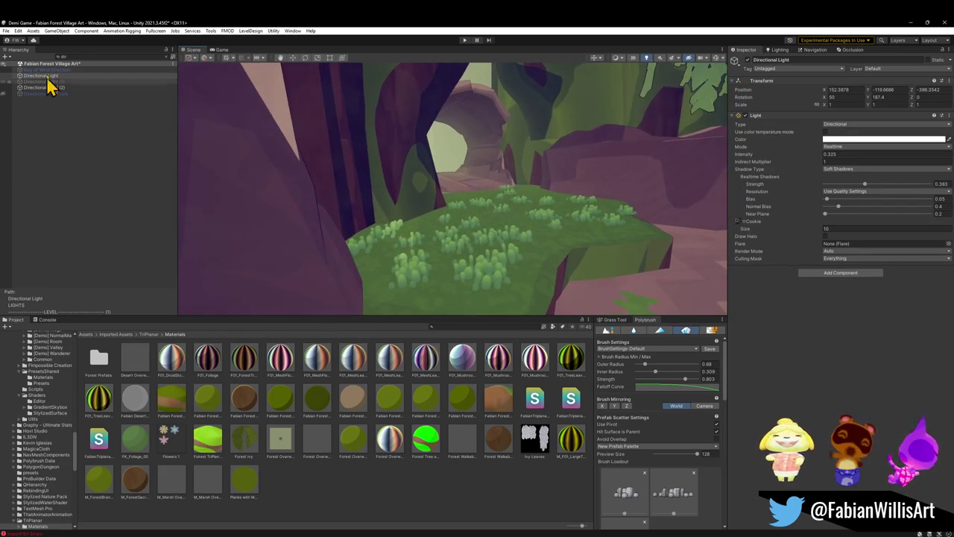
pyautogui.click(167, 58)
# Search 'light' in the Hierarchy and disable Directional Light (2)
pyautogui.scroll(-1, 89, 265)
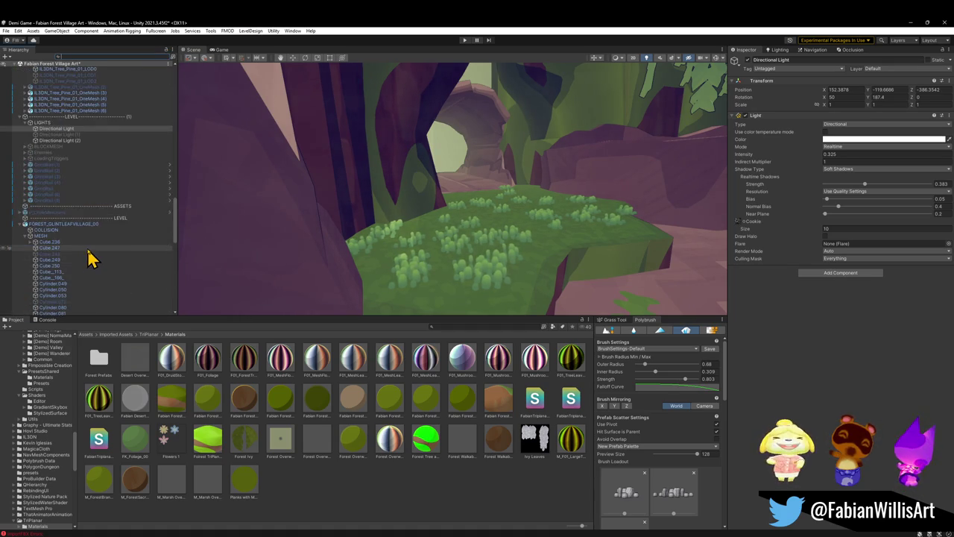
pyautogui.scroll(10, 97, 255)
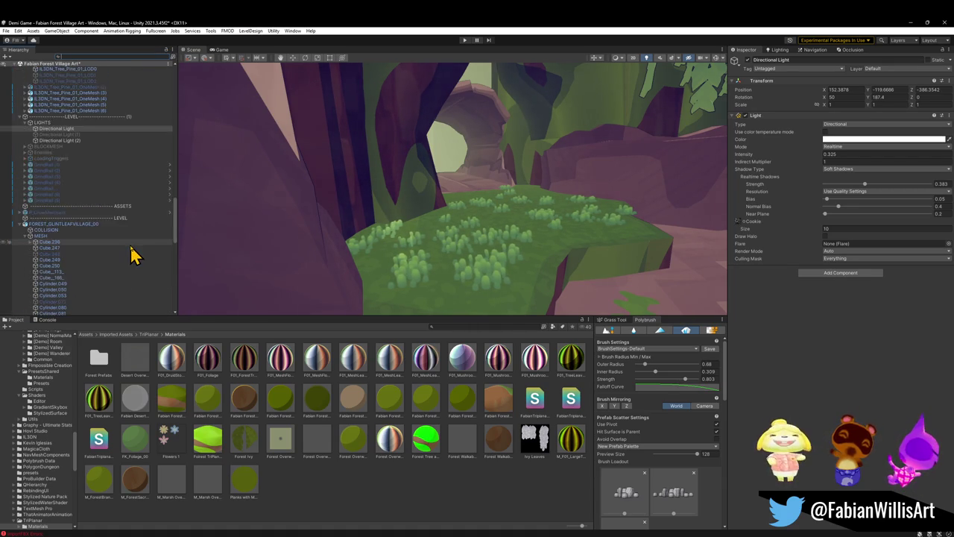
pyautogui.click(21, 229)
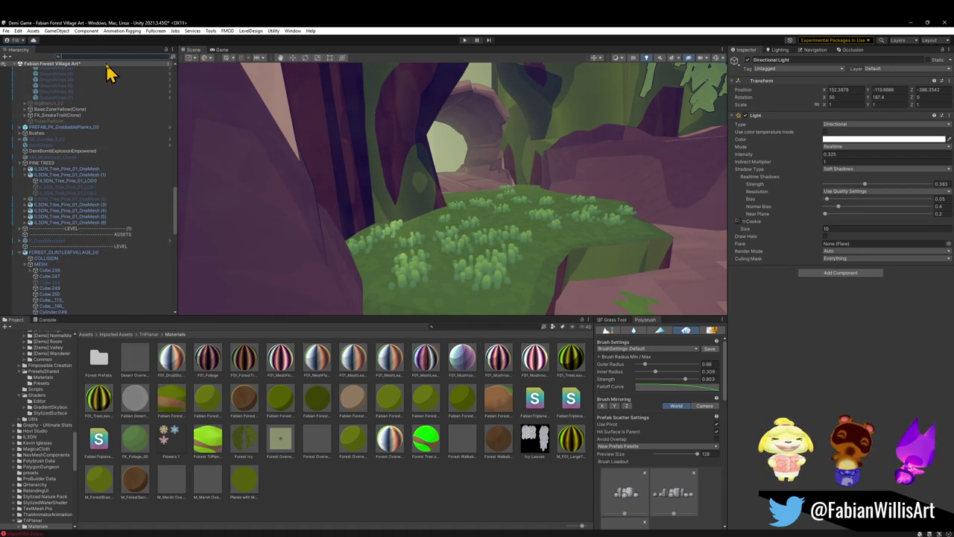
pyautogui.write('light')
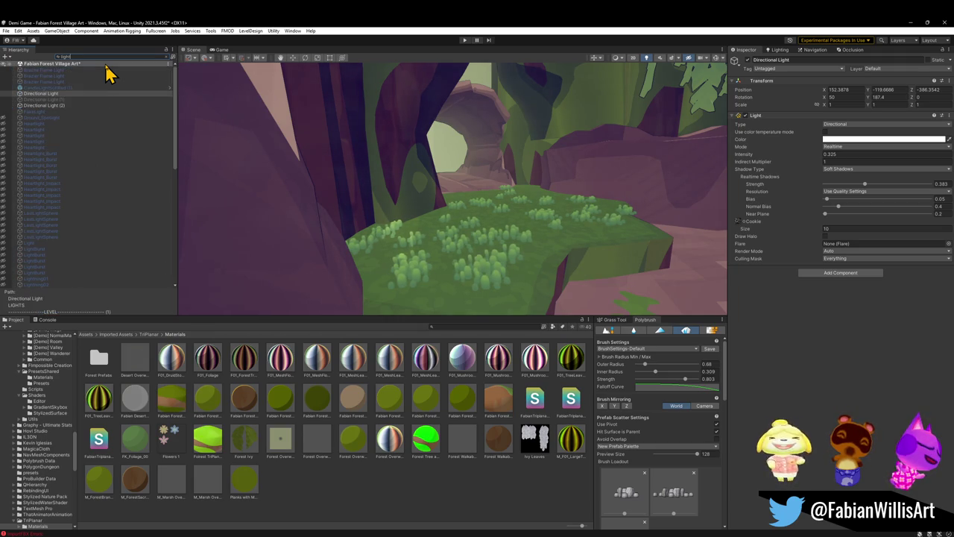
pyautogui.click(73, 108)
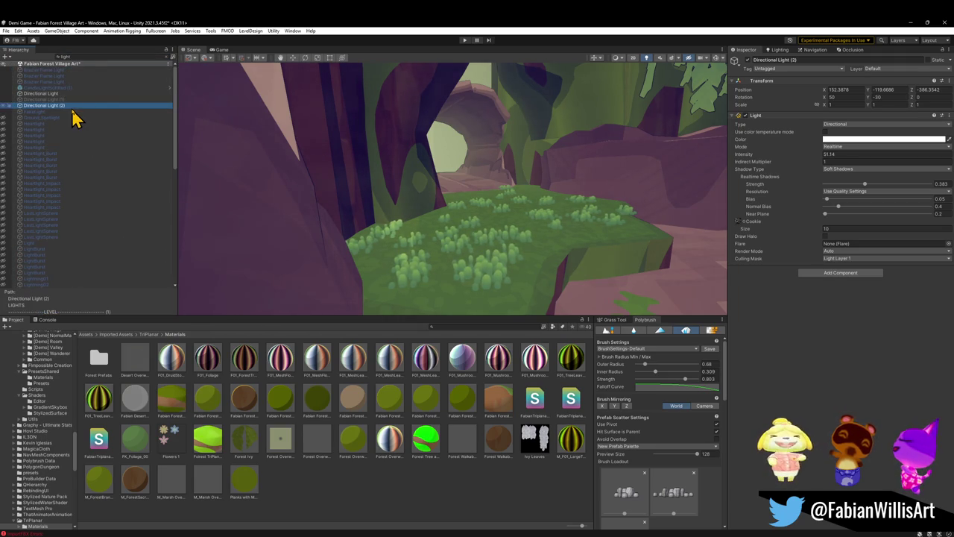
pyautogui.click(748, 60)
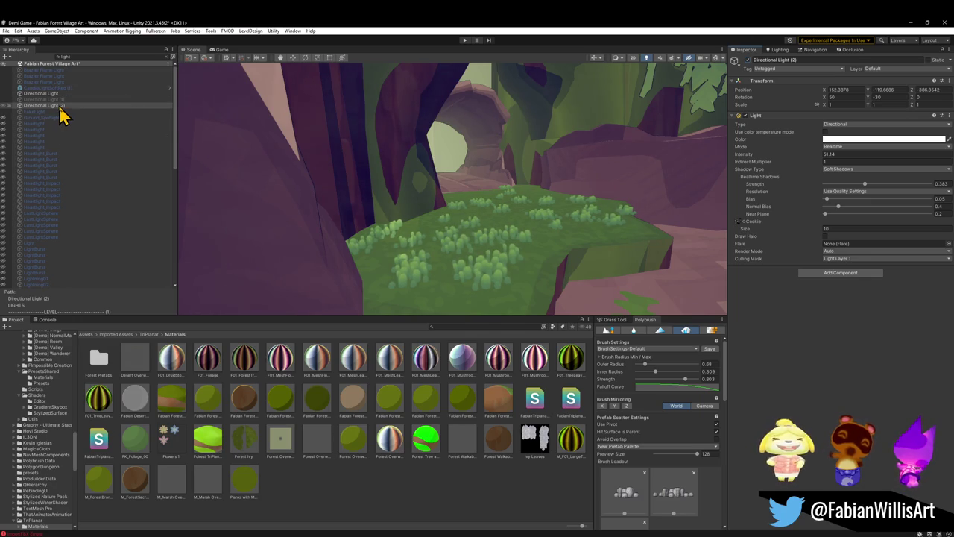
# Check the lit grass patch, clear the light search, and collapse all Hierarchy entries
pyautogui.moveTo(484, 198); pyautogui.dragTo(732, 128)
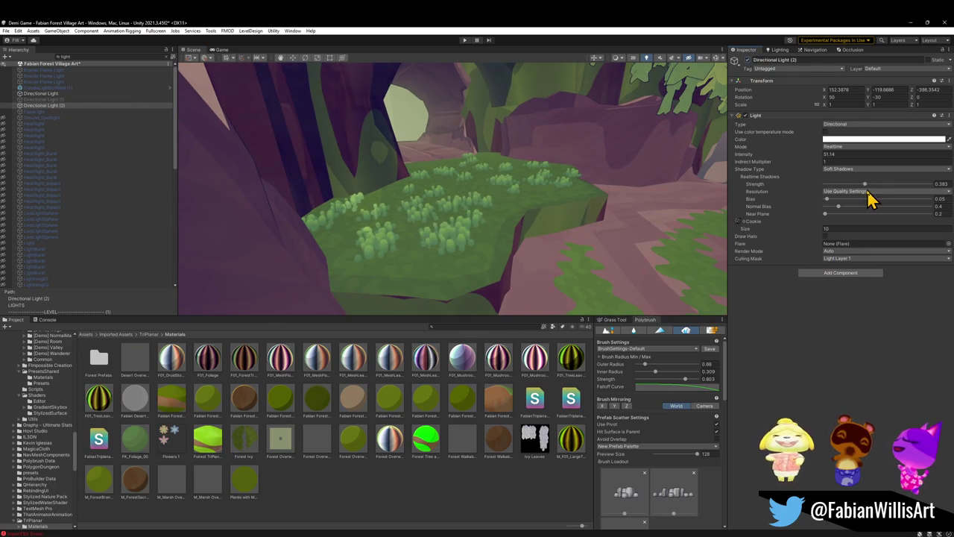
pyautogui.scroll(-5, 38, 174)
pyautogui.scroll(-5, 104, 203)
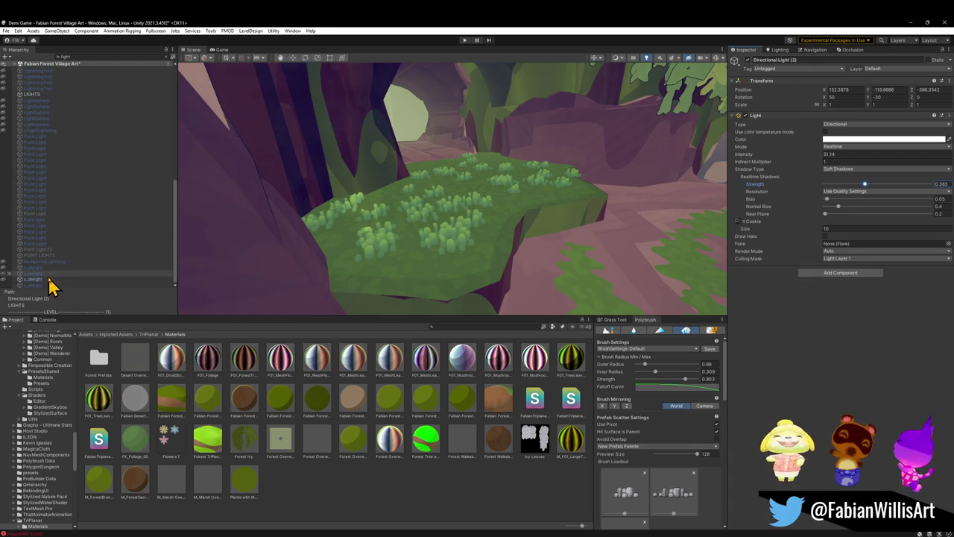
pyautogui.scroll(5, 108, 207)
pyautogui.scroll(2, 108, 207)
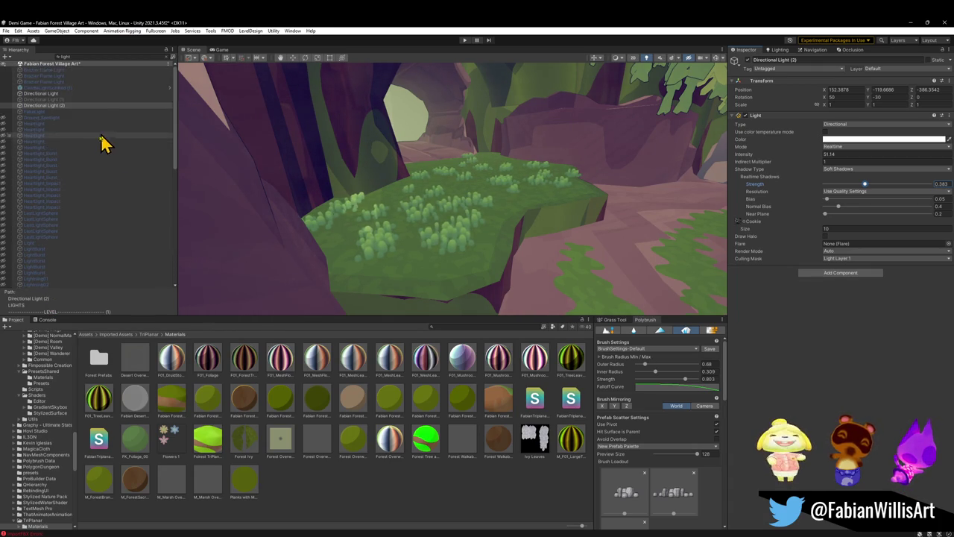
pyautogui.click(34, 250)
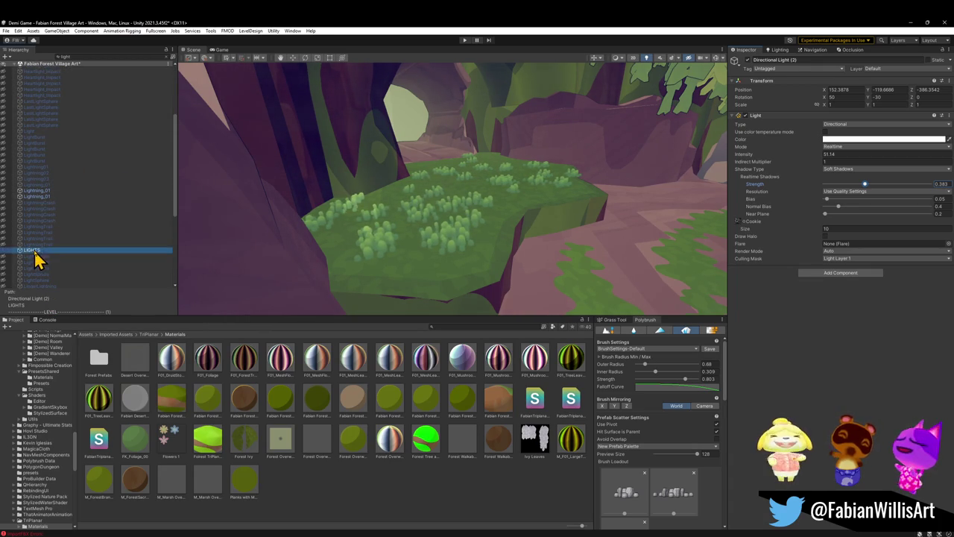
pyautogui.click(166, 58)
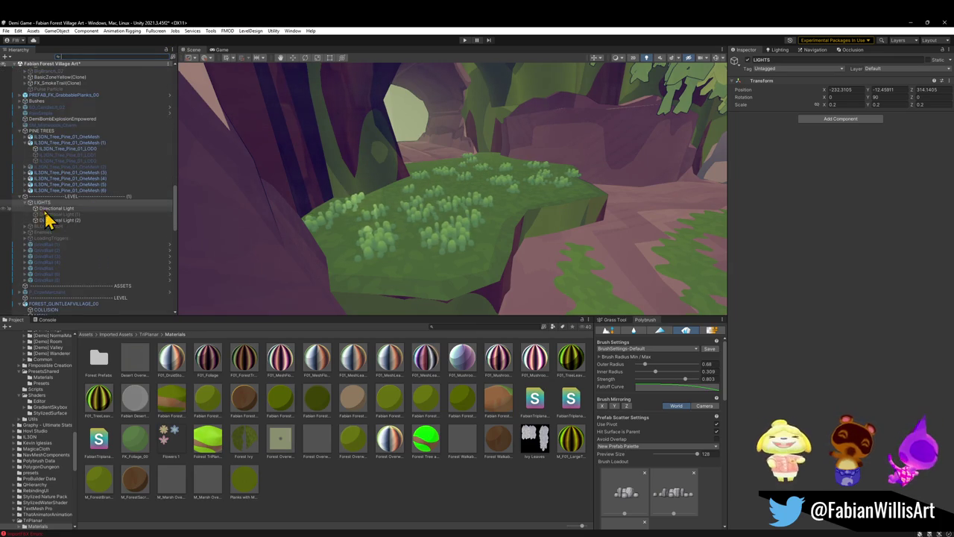
pyautogui.scroll(-3, 56, 212)
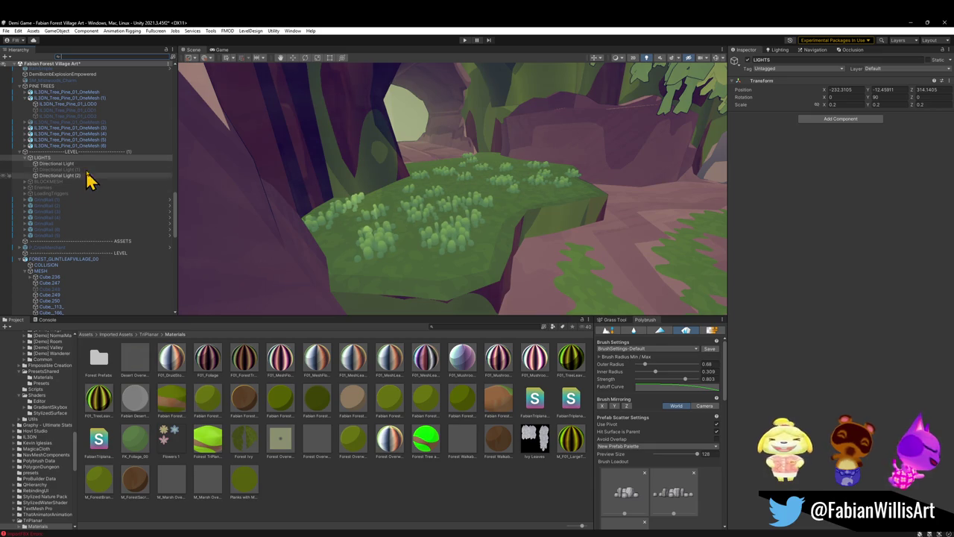
pyautogui.click(102, 152)
pyautogui.hotkey('ctrl', 'a')
pyautogui.press('Left')
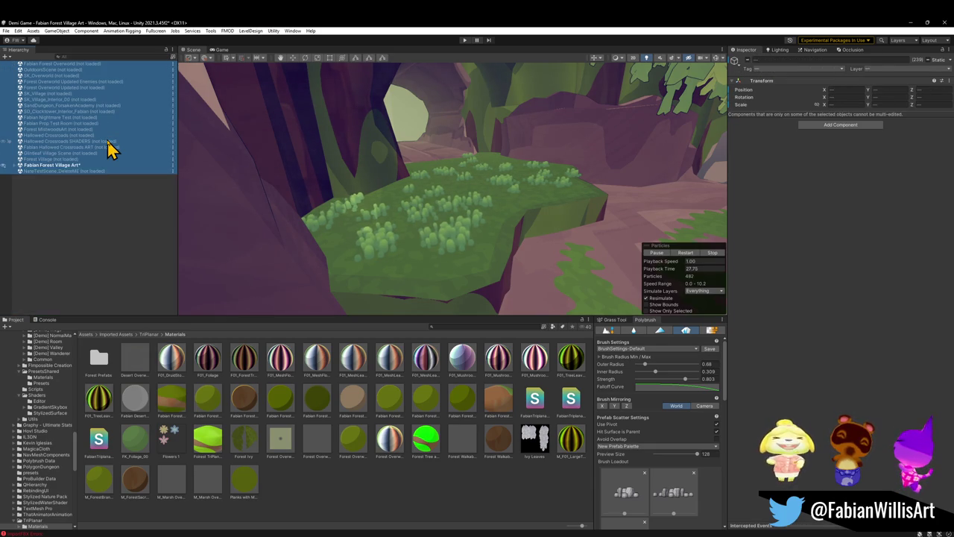
# Select Cube and set its Mesh Renderer Cast Shadows to On after trying Two Sided and Off
pyautogui.scroll(-3, 117, 182)
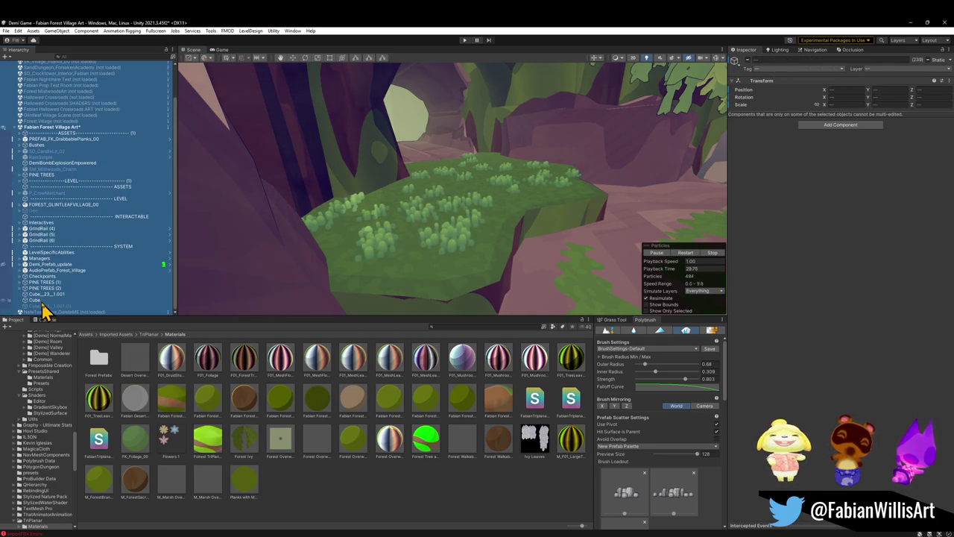
pyautogui.click(42, 301)
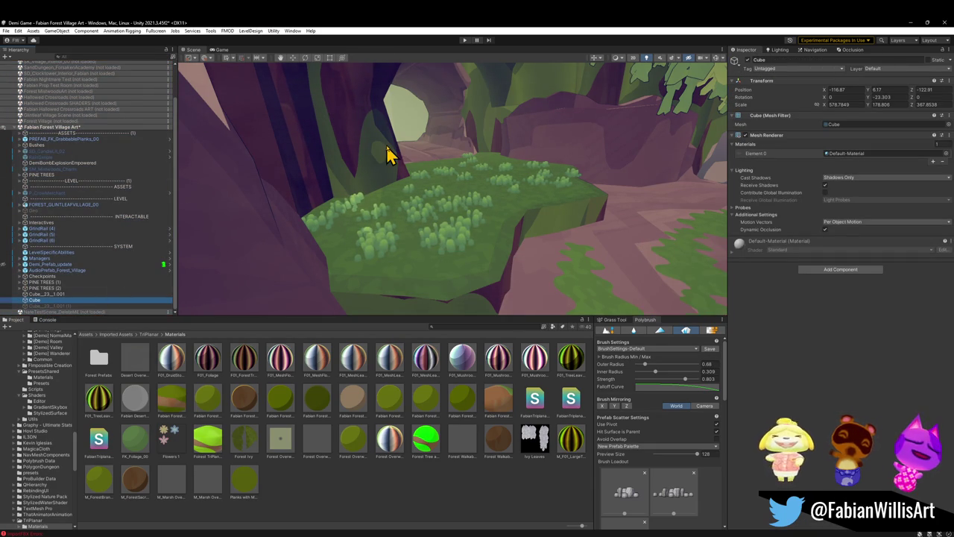
pyautogui.moveTo(448, 143)
pyautogui.mouseDown()
pyautogui.moveTo(450, 198)
pyautogui.moveTo(422, 117)
pyautogui.moveTo(463, 146)
pyautogui.mouseUp()
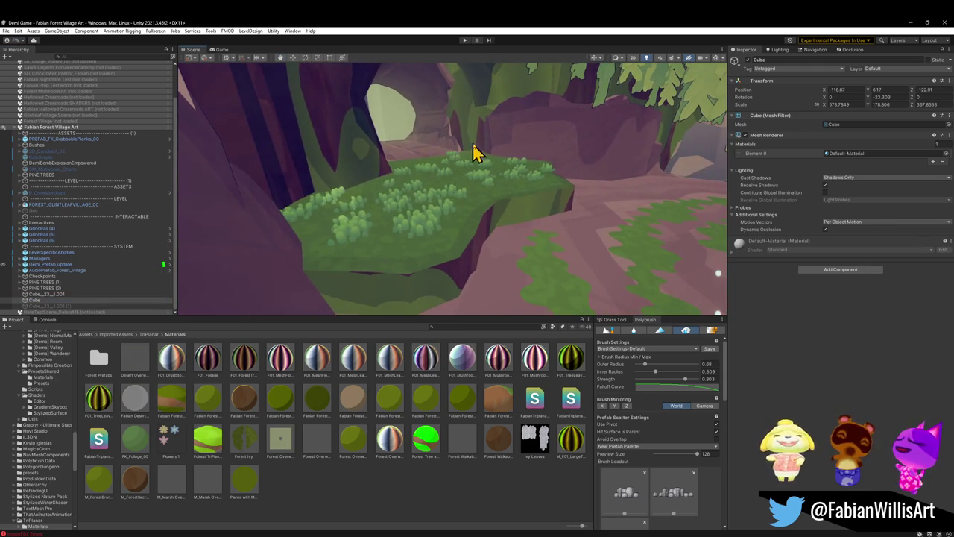
pyautogui.click(838, 178)
pyautogui.click(848, 202)
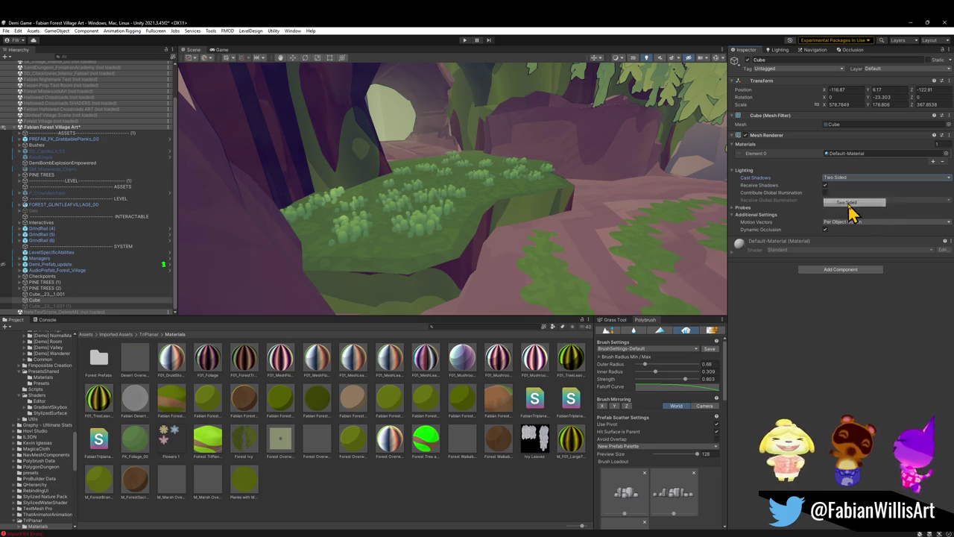
pyautogui.click(850, 179)
pyautogui.click(848, 202)
pyautogui.click(848, 181)
pyautogui.click(848, 187)
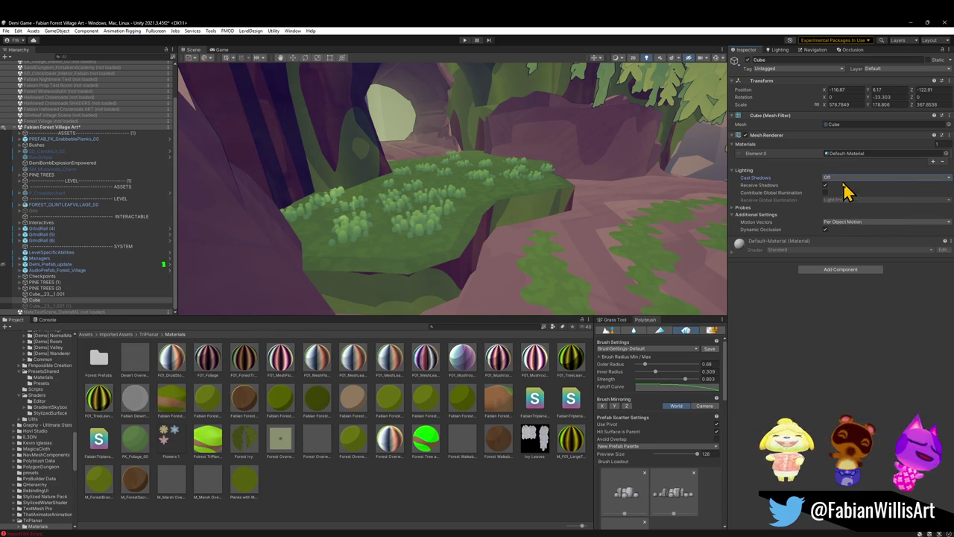
pyautogui.click(842, 179)
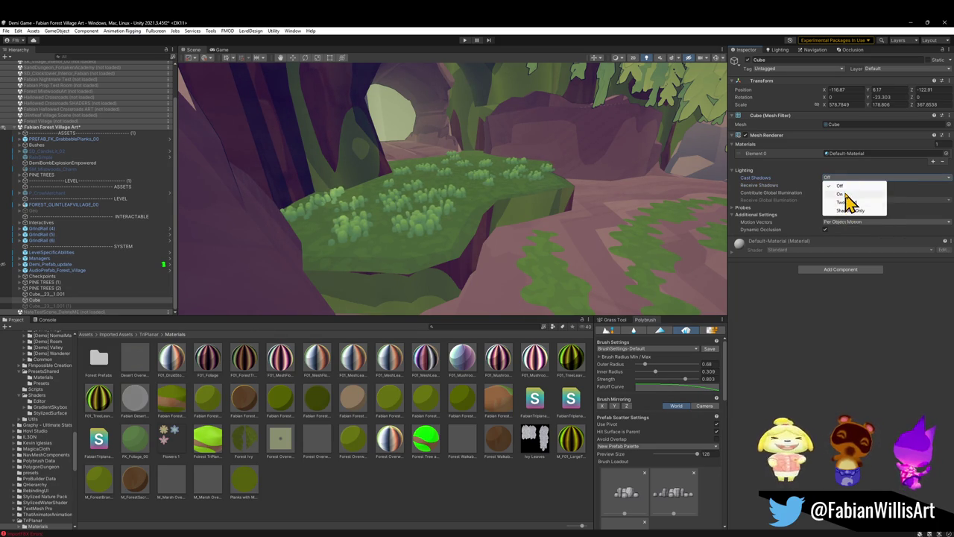
pyautogui.click(842, 194)
# Move the cube down onto the grass platform and scale it smaller
pyautogui.moveTo(547, 162)
pyautogui.mouseDown()
pyautogui.moveTo(421, 195)
pyautogui.moveTo(444, 209)
pyautogui.moveTo(477, 193)
pyautogui.moveTo(439, 216)
pyautogui.mouseUp()
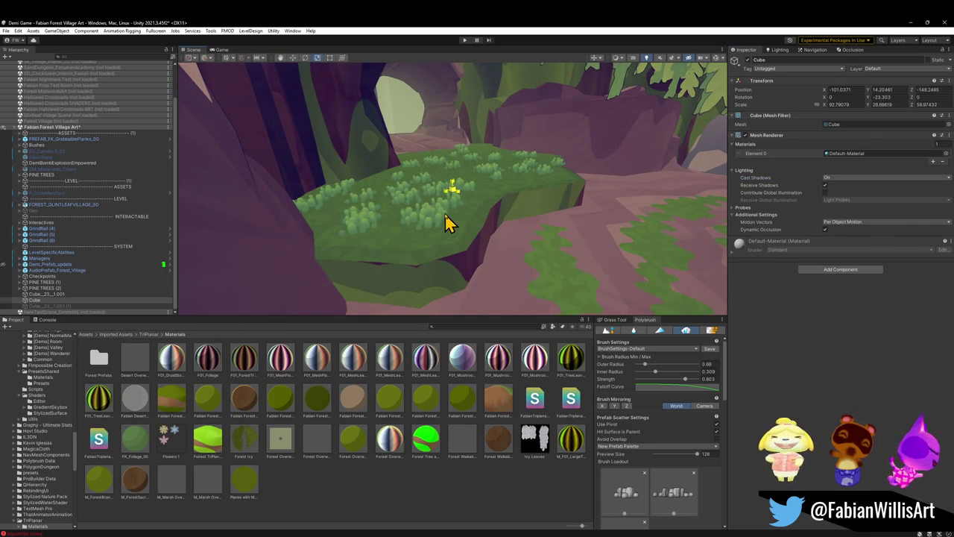
pyautogui.press('w')
pyautogui.moveTo(453, 204)
pyautogui.mouseDown()
pyautogui.moveTo(429, 211)
pyautogui.moveTo(428, 226)
pyautogui.moveTo(426, 214)
pyautogui.moveTo(437, 225)
pyautogui.moveTo(437, 198)
pyautogui.moveTo(503, 210)
pyautogui.moveTo(666, 199)
pyautogui.moveTo(517, 181)
pyautogui.mouseUp()
pyautogui.press('r')
pyautogui.press('f')
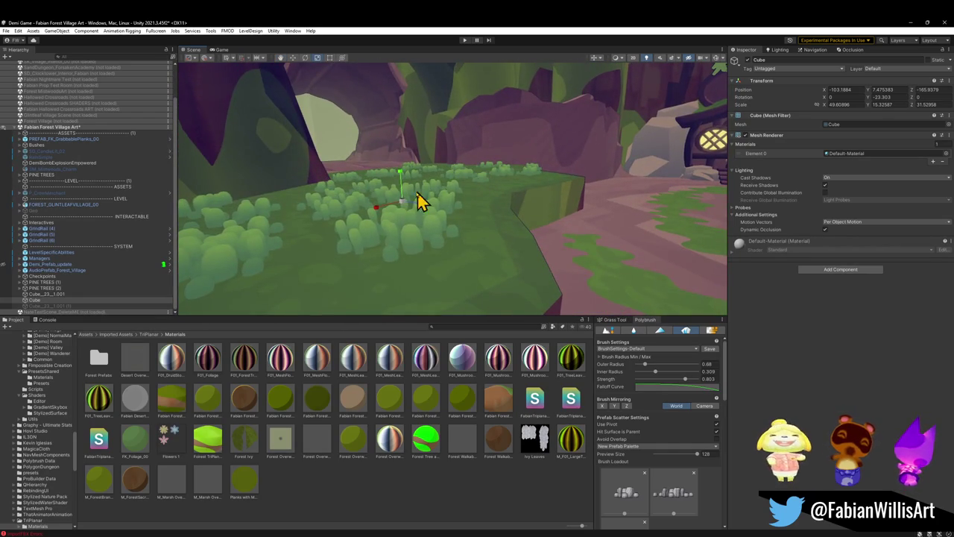
# Select a Marsh_FungalGrassCluster bush and open its grass material's shader options
pyautogui.click(412, 242)
pyautogui.moveTo(492, 253)
pyautogui.mouseDown()
pyautogui.moveTo(593, 216)
pyautogui.moveTo(544, 256)
pyautogui.moveTo(441, 216)
pyautogui.moveTo(692, 279)
pyautogui.mouseUp()
pyautogui.click(543, 267)
pyautogui.rightClick(739, 291)
# Review another grass cluster's material options in the Inspector
pyautogui.click(772, 324)
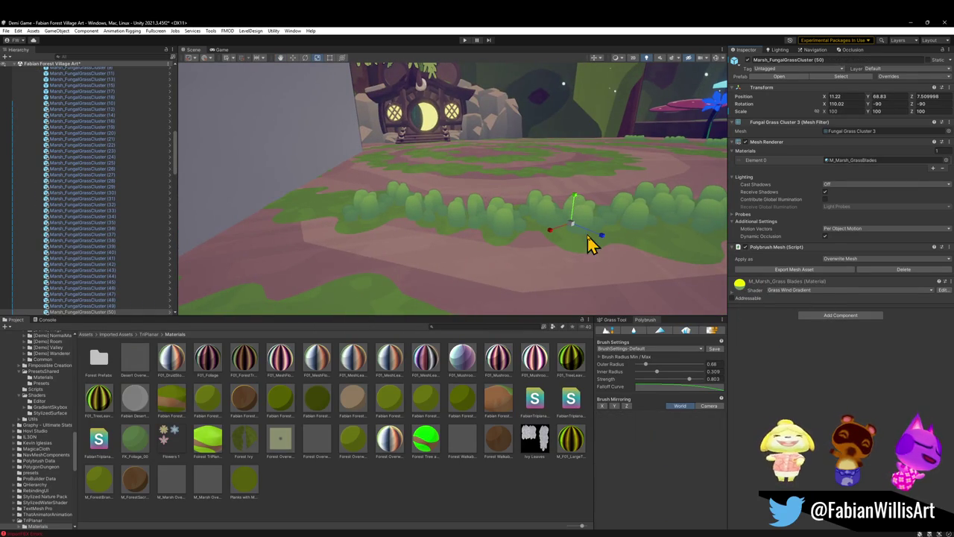
pyautogui.moveTo(574, 235)
pyautogui.mouseDown()
pyautogui.moveTo(616, 226)
pyautogui.moveTo(420, 187)
pyautogui.moveTo(524, 258)
pyautogui.mouseUp()
pyautogui.click(527, 252)
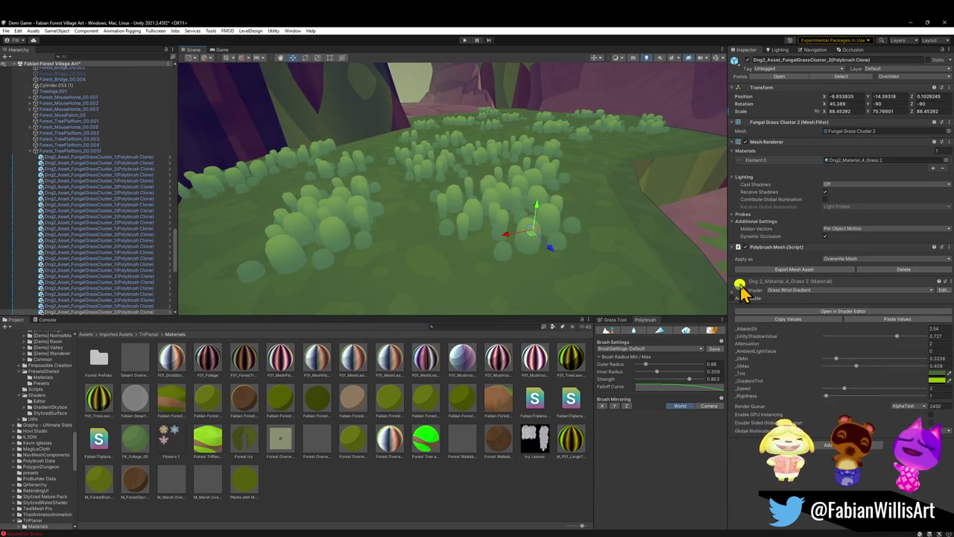
pyautogui.rightClick(739, 282)
pyautogui.click(773, 328)
# Select Forest_MossPatch_00 and expand its M_Forest Village Moss material properties
pyautogui.moveTo(671, 209)
pyautogui.mouseDown()
pyautogui.moveTo(613, 187)
pyautogui.moveTo(510, 223)
pyautogui.moveTo(447, 199)
pyautogui.moveTo(455, 223)
pyautogui.mouseUp()
pyautogui.click(520, 254)
pyautogui.click(519, 254)
pyautogui.moveTo(566, 254)
pyautogui.mouseDown()
pyautogui.moveTo(362, 234)
pyautogui.moveTo(380, 248)
pyautogui.mouseUp()
pyautogui.moveTo(380, 247)
pyautogui.mouseDown()
pyautogui.moveTo(448, 202)
pyautogui.moveTo(494, 198)
pyautogui.moveTo(461, 209)
pyautogui.mouseUp()
pyautogui.moveTo(566, 218)
pyautogui.mouseDown()
pyautogui.moveTo(571, 205)
pyautogui.moveTo(616, 179)
pyautogui.mouseUp()
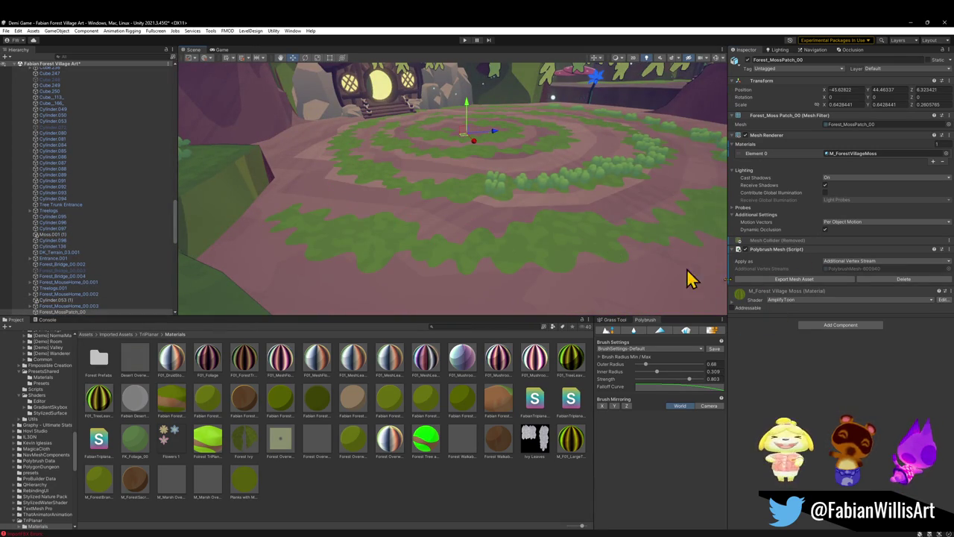
pyautogui.click(735, 302)
# Set the moss material's Grass Colour texture to None and close the picker
pyautogui.click(937, 410)
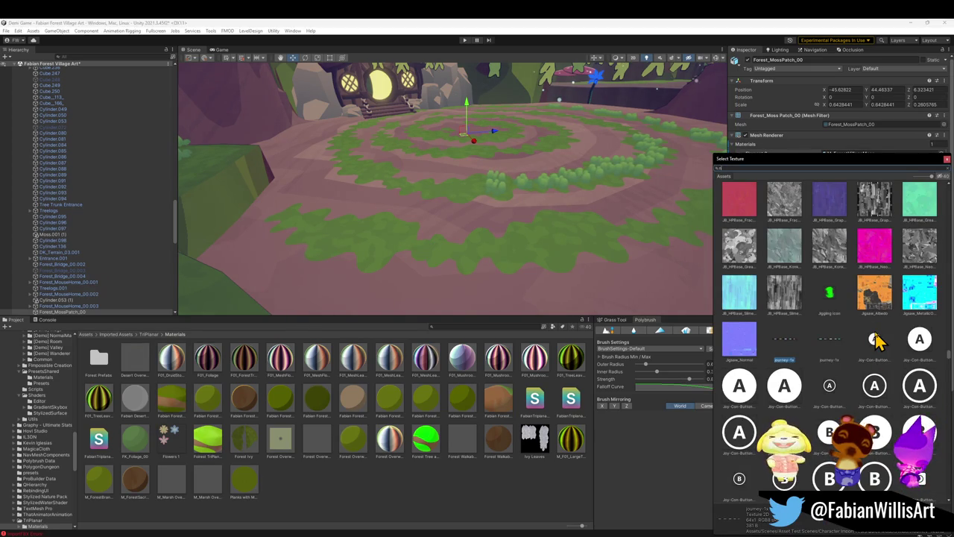
pyautogui.click(734, 208)
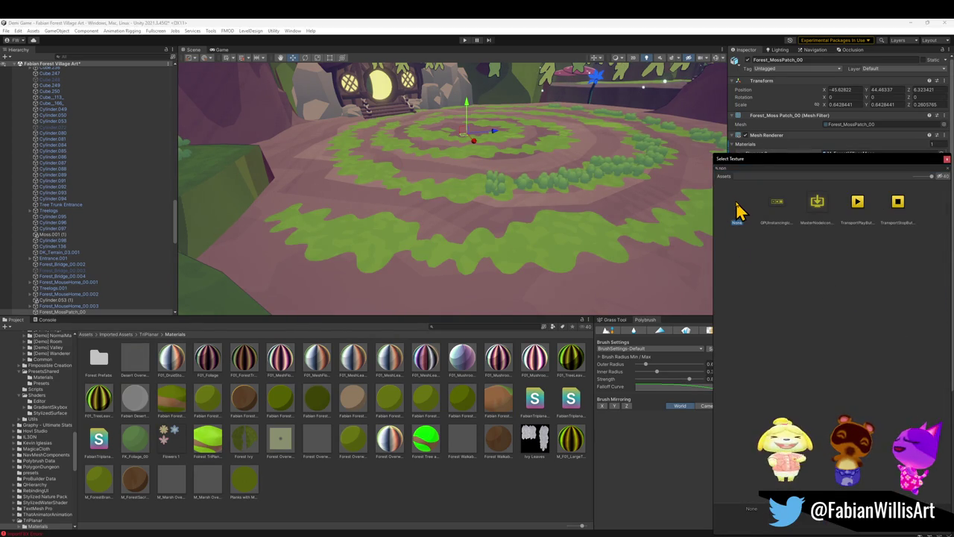
pyautogui.doubleClick(737, 211)
# Fly the view over the moss toward the house, fence and bridge planks
pyautogui.moveTo(596, 194)
pyautogui.mouseDown()
pyautogui.moveTo(529, 164)
pyautogui.moveTo(686, 155)
pyautogui.moveTo(558, 171)
pyautogui.moveTo(497, 192)
pyautogui.moveTo(658, 185)
pyautogui.moveTo(630, 164)
pyautogui.moveTo(603, 184)
pyautogui.moveTo(662, 185)
pyautogui.moveTo(566, 168)
pyautogui.mouseUp()
pyautogui.moveTo(488, 181)
pyautogui.mouseDown()
pyautogui.moveTo(611, 131)
pyautogui.moveTo(553, 177)
pyautogui.mouseUp()
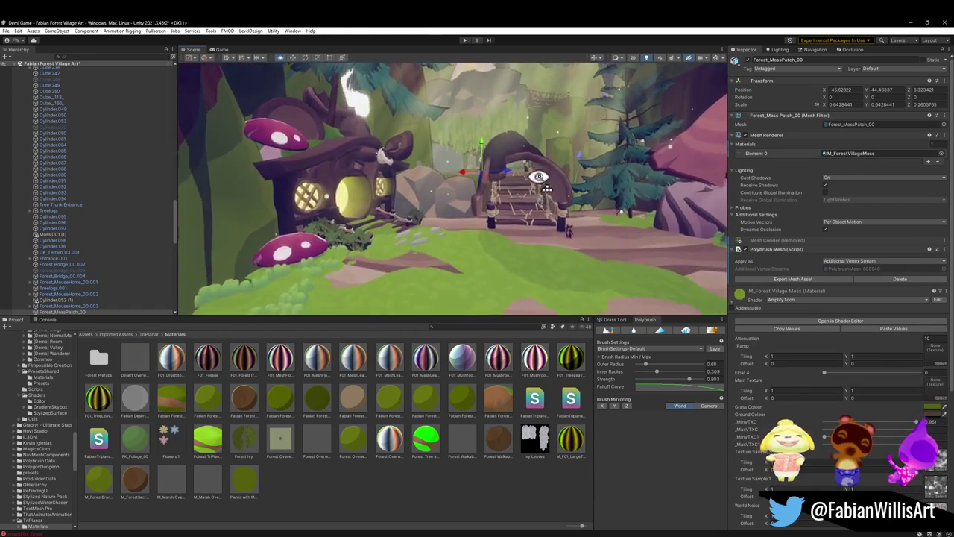
pyautogui.moveTo(561, 152); pyautogui.dragTo(560, 163)
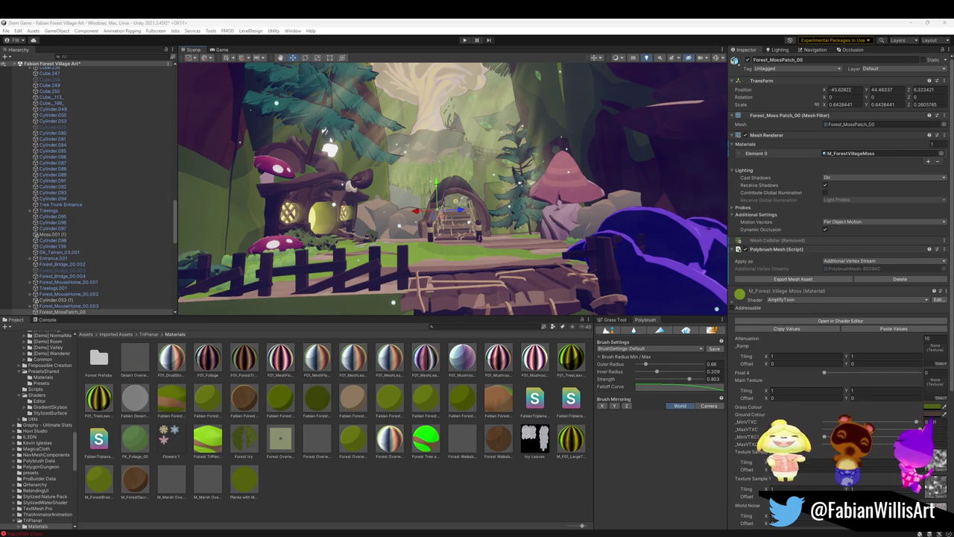
pyautogui.moveTo(354, 233)
pyautogui.mouseDown()
pyautogui.moveTo(433, 219)
pyautogui.moveTo(432, 228)
pyautogui.moveTo(432, 219)
pyautogui.moveTo(397, 238)
pyautogui.moveTo(433, 230)
pyautogui.moveTo(428, 222)
pyautogui.moveTo(356, 256)
pyautogui.moveTo(477, 273)
pyautogui.mouseUp()
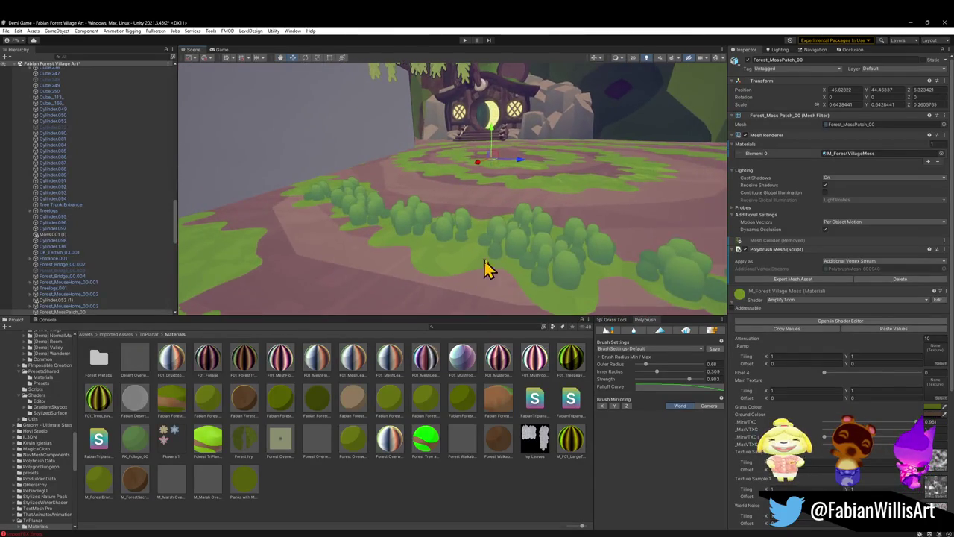
# Select a marsh grass cluster and raise M_Marsh_Grass Blades' _AlbedoStr to 3.63
pyautogui.click(506, 247)
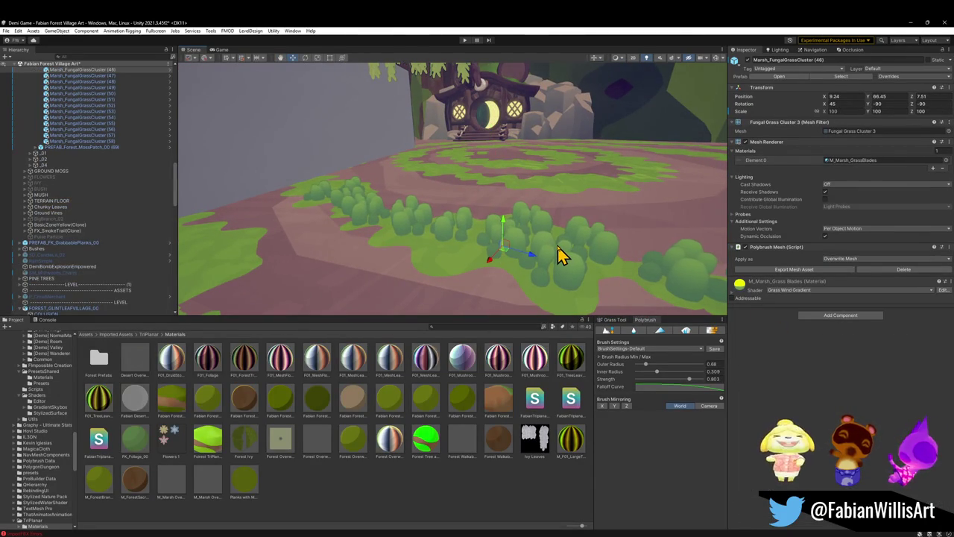
pyautogui.press('q')
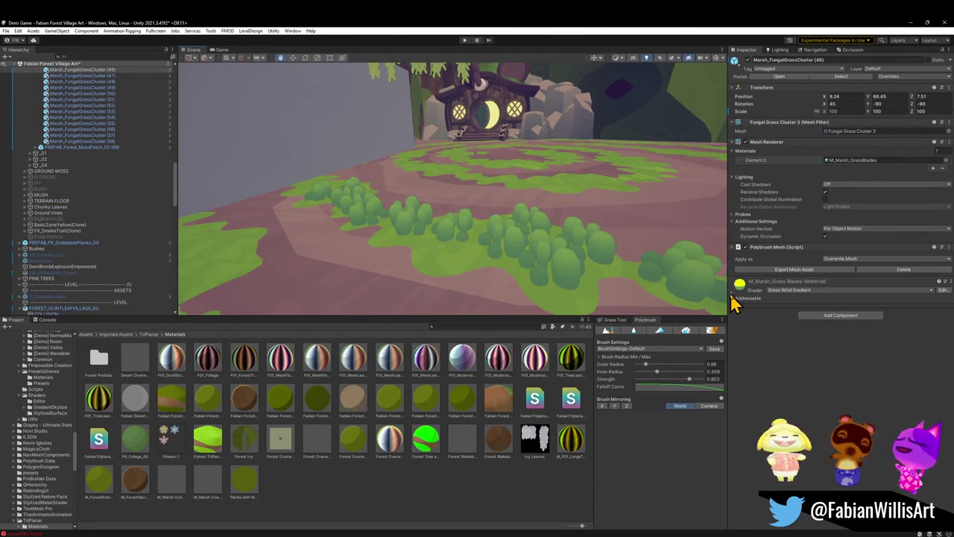
pyautogui.click(733, 294)
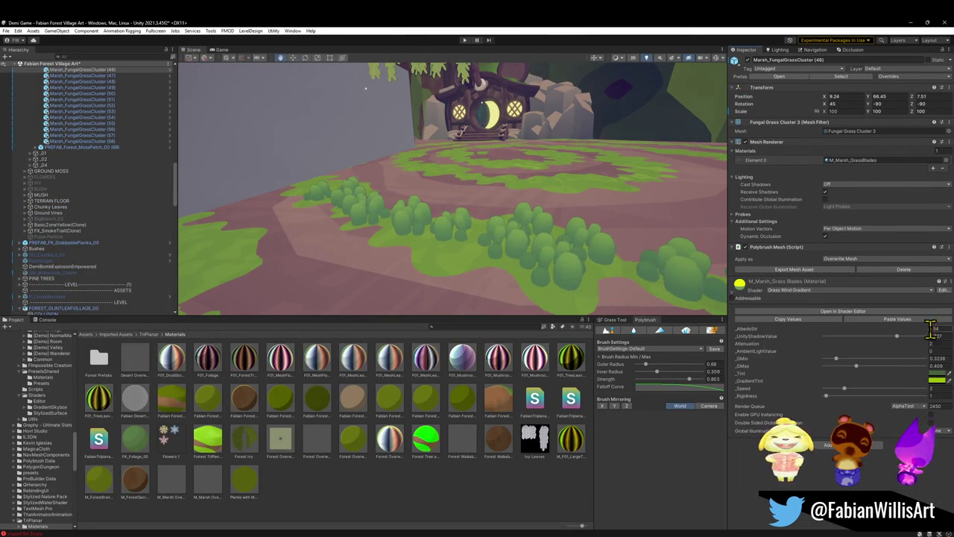
pyautogui.moveTo(928, 335)
pyautogui.mouseDown()
pyautogui.moveTo(916, 332)
pyautogui.moveTo(928, 336)
pyautogui.mouseUp()
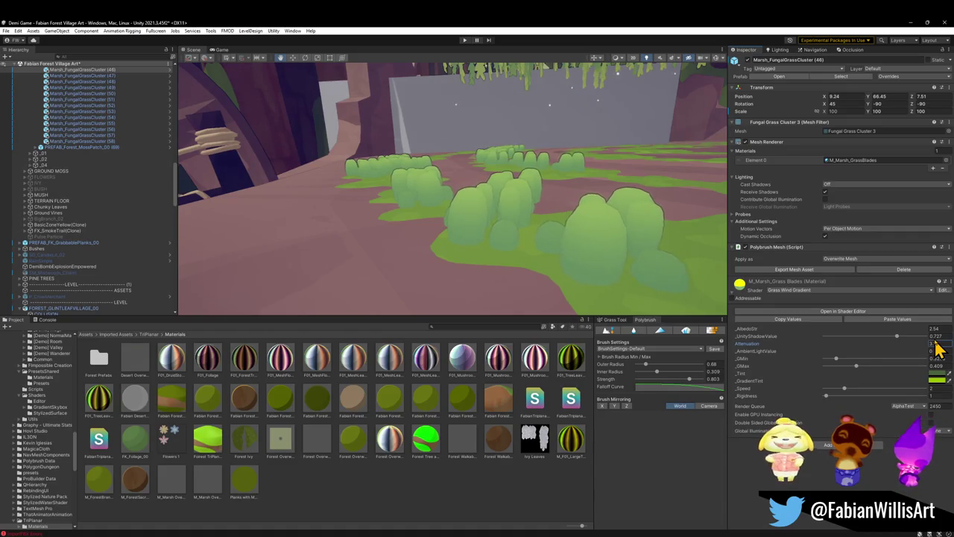
pyautogui.moveTo(938, 349)
pyautogui.mouseDown()
pyautogui.moveTo(928, 354)
pyautogui.moveTo(949, 358)
pyautogui.mouseUp()
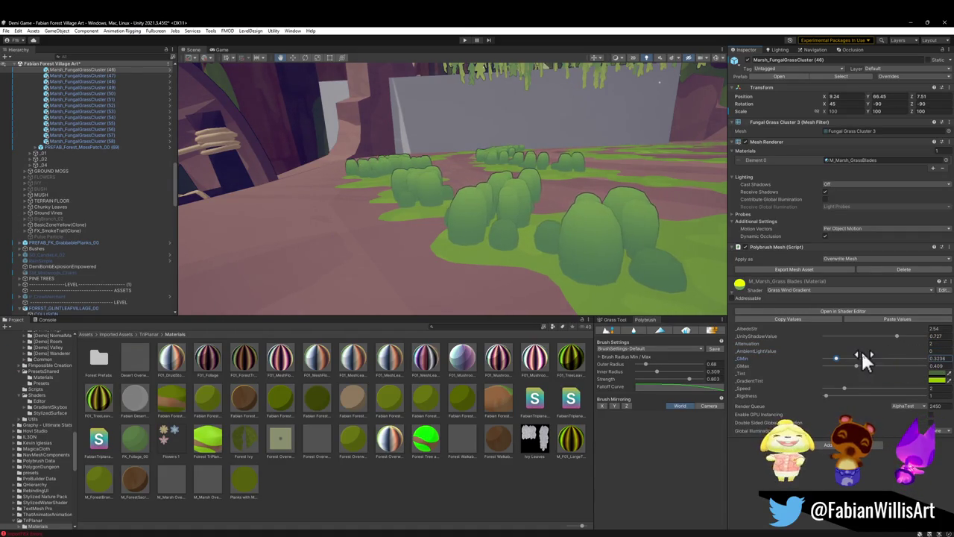
# Change the grass material's _Tint to a brighter, lighter yellow-green
pyautogui.click(933, 380)
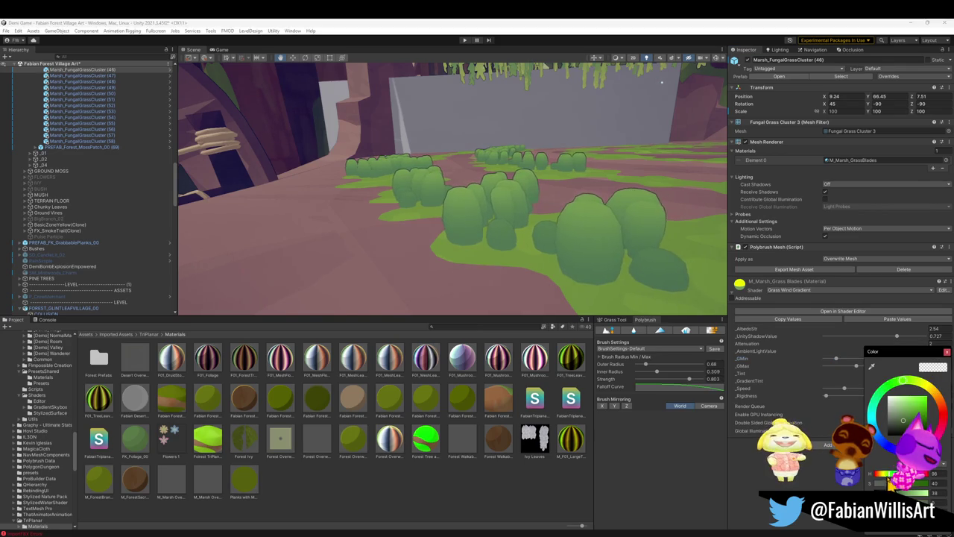
pyautogui.moveTo(879, 485); pyautogui.dragTo(898, 484)
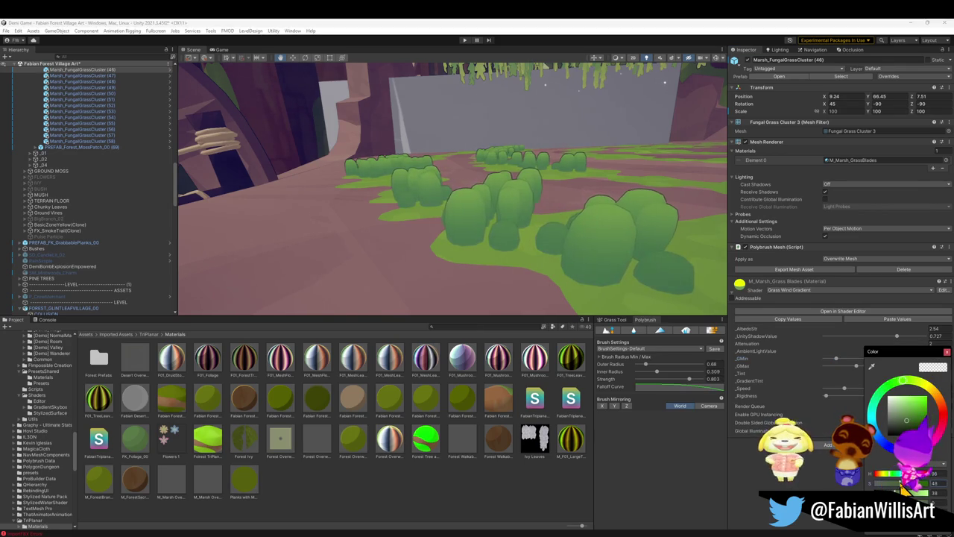
pyautogui.click(904, 494)
pyautogui.click(937, 381)
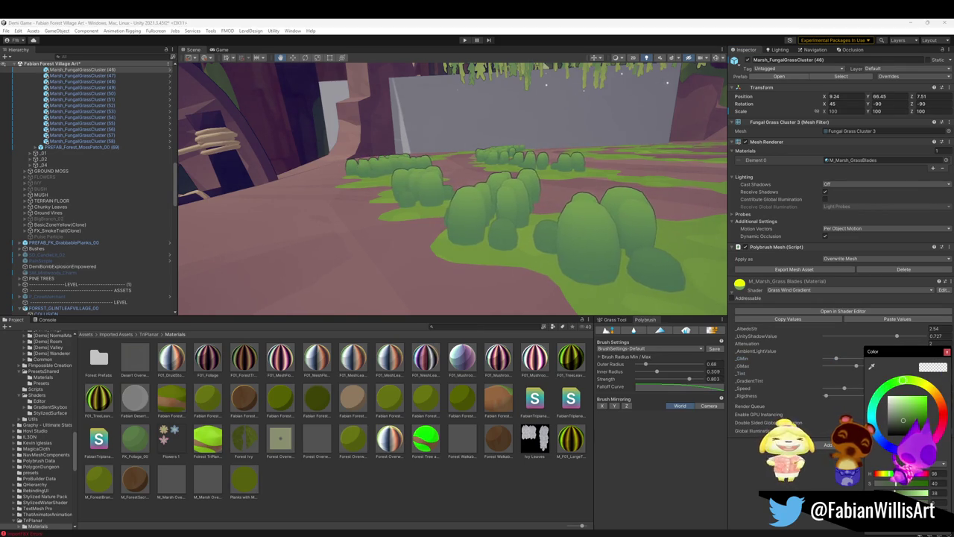
pyautogui.moveTo(896, 493); pyautogui.dragTo(905, 493)
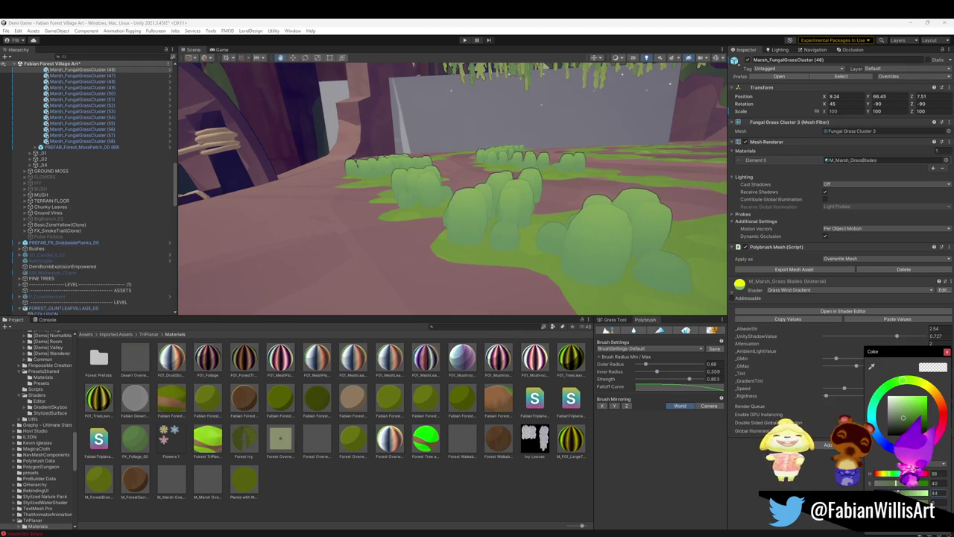
pyautogui.press('Escape')
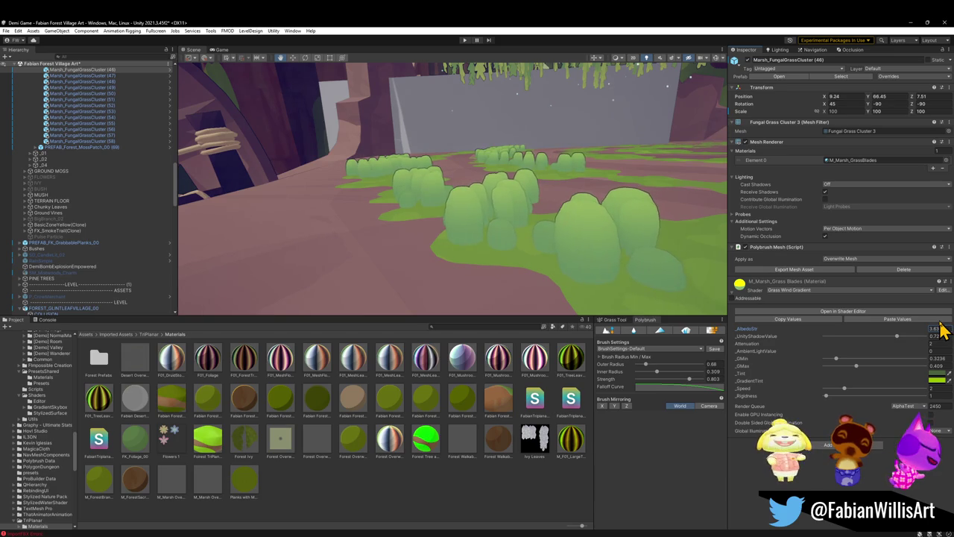
pyautogui.click(942, 382)
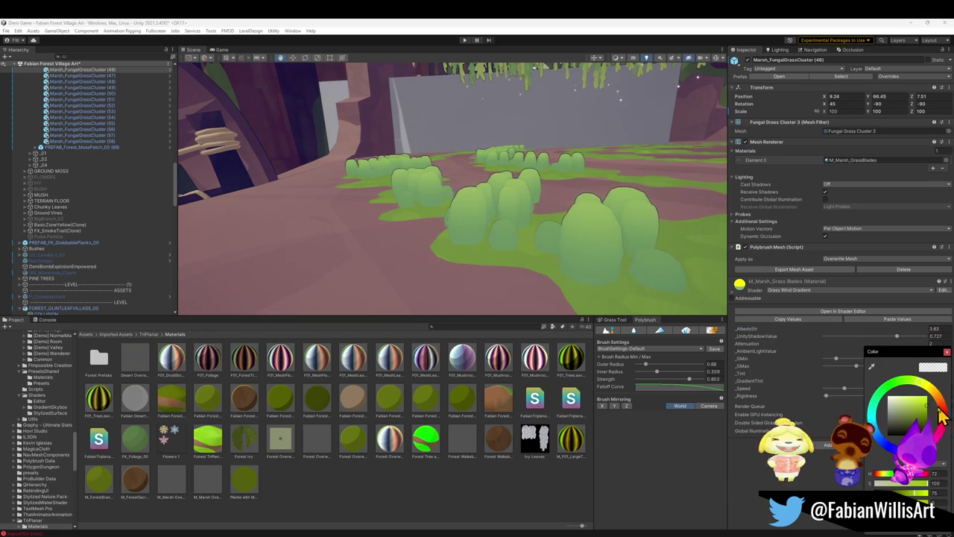
pyautogui.moveTo(601, 221)
pyautogui.mouseDown()
pyautogui.moveTo(685, 213)
pyautogui.moveTo(485, 500)
pyautogui.moveTo(551, 237)
pyautogui.moveTo(560, 246)
pyautogui.moveTo(599, 238)
pyautogui.mouseUp()
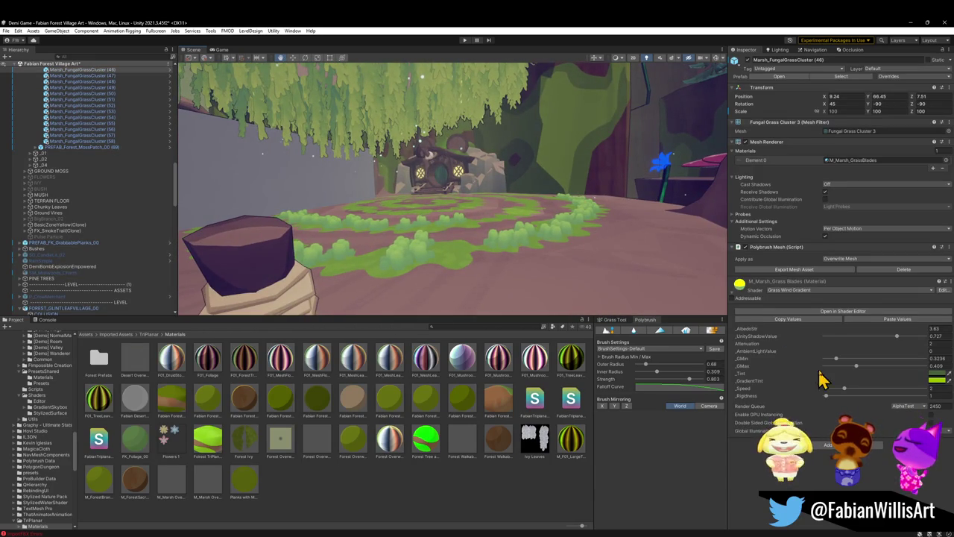
# Stretch the grey wall Cube along Z from about 31.5 to 54.1 with the Rect tool
pyautogui.moveTo(680, 270)
pyautogui.mouseDown()
pyautogui.moveTo(565, 217)
pyautogui.moveTo(477, 219)
pyautogui.moveTo(507, 273)
pyautogui.moveTo(602, 304)
pyautogui.moveTo(429, 216)
pyautogui.mouseUp()
pyautogui.click(522, 276)
pyautogui.press('t')
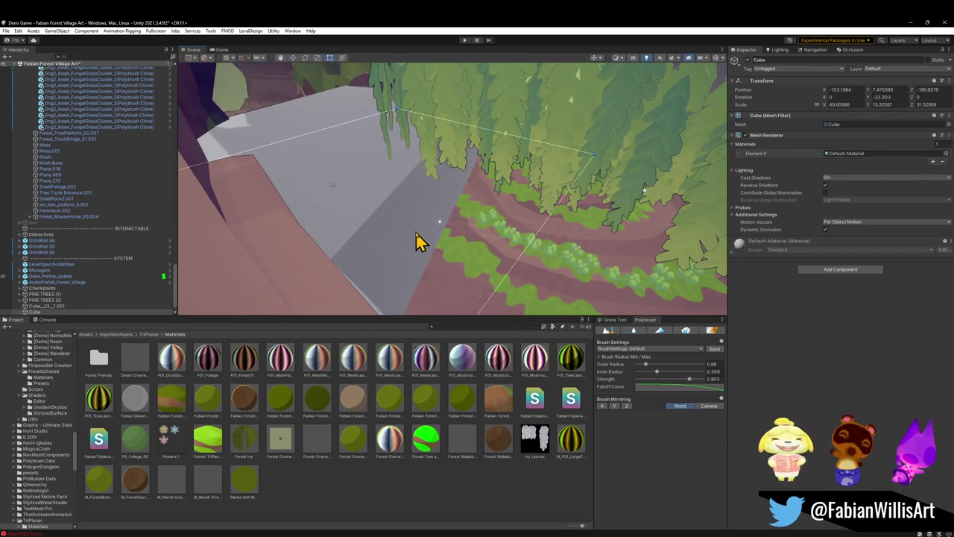
pyautogui.moveTo(514, 276); pyautogui.dragTo(536, 283)
pyautogui.moveTo(437, 238)
pyautogui.mouseDown()
pyautogui.moveTo(591, 262)
pyautogui.moveTo(601, 234)
pyautogui.moveTo(568, 199)
pyautogui.mouseUp()
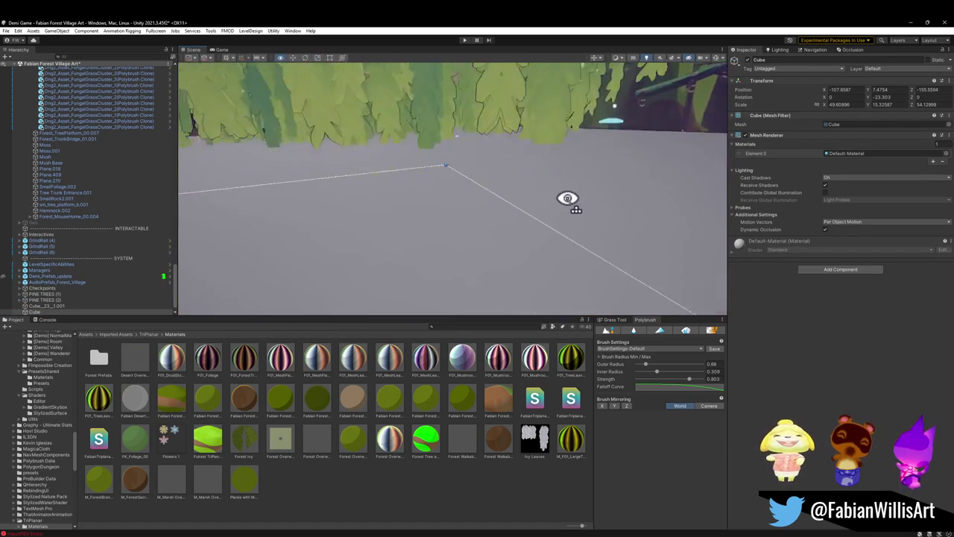
# Move down to the grassy ledge and select the Forest_MossPatch_00 ground mesh
pyautogui.scroll(-5, 568, 199)
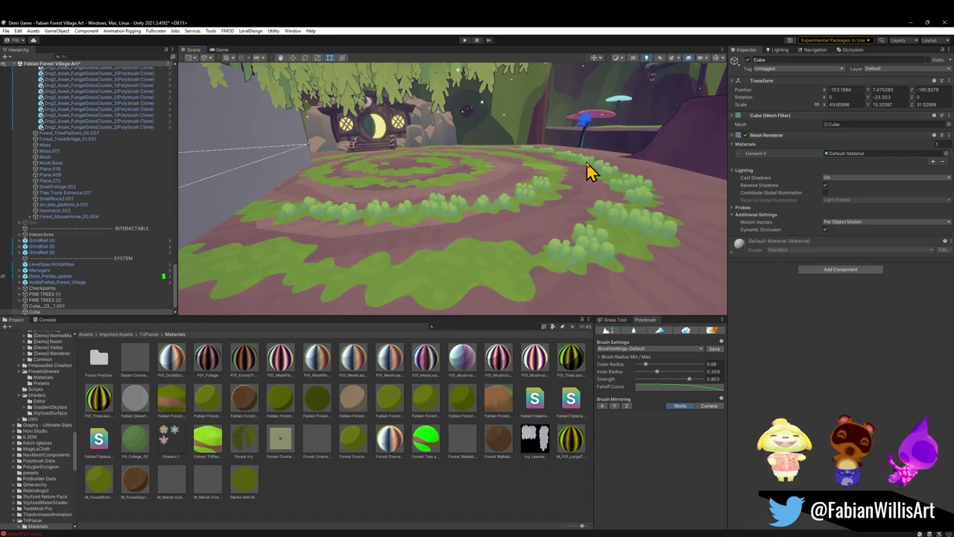
pyautogui.moveTo(583, 170)
pyautogui.mouseDown()
pyautogui.moveTo(373, 154)
pyautogui.moveTo(401, 189)
pyautogui.moveTo(486, 237)
pyautogui.mouseUp()
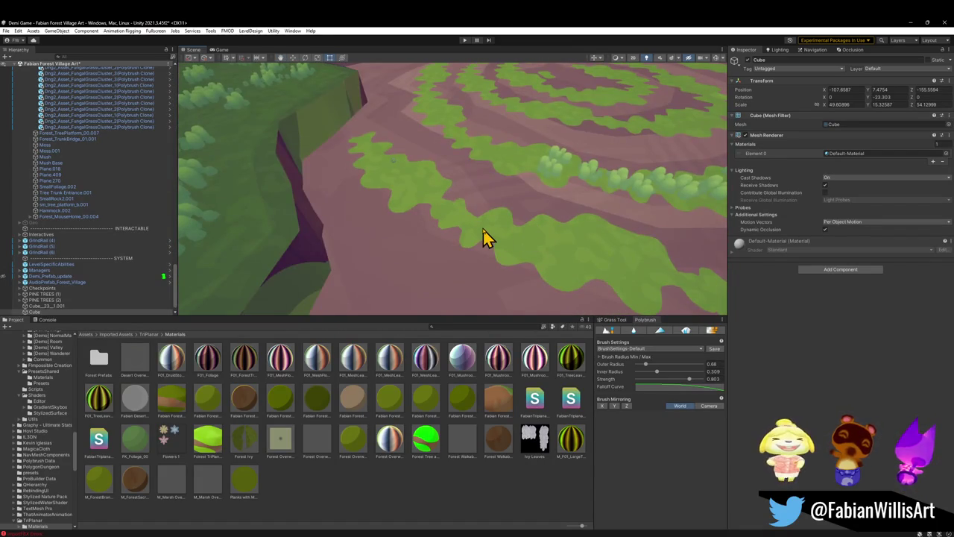
pyautogui.click(483, 235)
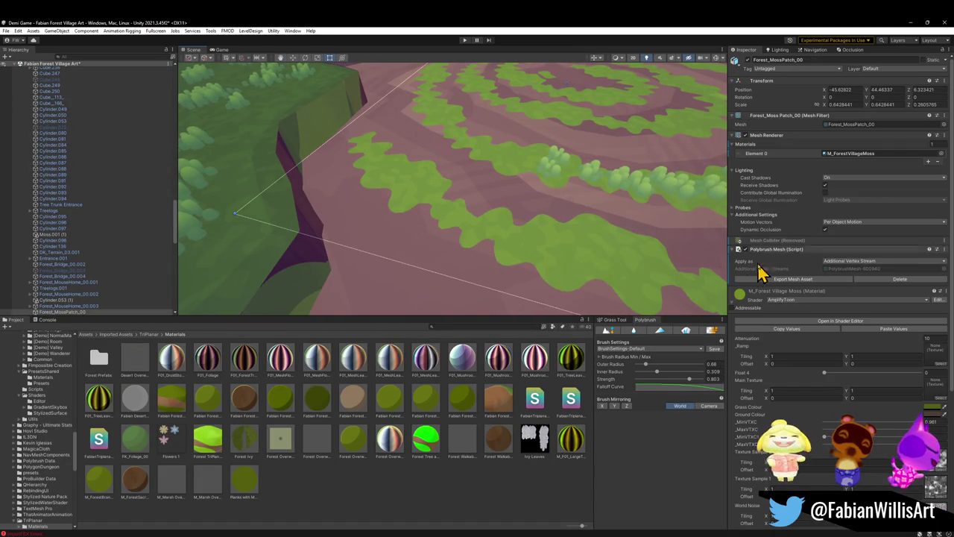
pyautogui.moveTo(236, 232)
pyautogui.mouseDown()
pyautogui.moveTo(311, 183)
pyautogui.moveTo(301, 182)
pyautogui.moveTo(328, 186)
pyautogui.mouseUp()
pyautogui.moveTo(739, 295)
pyautogui.mouseDown()
pyautogui.moveTo(459, 203)
pyautogui.moveTo(480, 202)
pyautogui.moveTo(468, 183)
pyautogui.moveTo(507, 198)
pyautogui.moveTo(528, 259)
pyautogui.moveTo(548, 255)
pyautogui.mouseUp()
pyautogui.moveTo(515, 196)
pyautogui.mouseDown()
pyautogui.moveTo(578, 192)
pyautogui.moveTo(552, 183)
pyautogui.moveTo(484, 186)
pyautogui.moveTo(720, 290)
pyautogui.mouseUp()
pyautogui.click(548, 184)
pyautogui.moveTo(490, 258)
pyautogui.mouseDown()
pyautogui.moveTo(481, 226)
pyautogui.moveTo(453, 228)
pyautogui.moveTo(449, 517)
pyautogui.moveTo(464, 244)
pyautogui.moveTo(659, 255)
pyautogui.mouseUp()
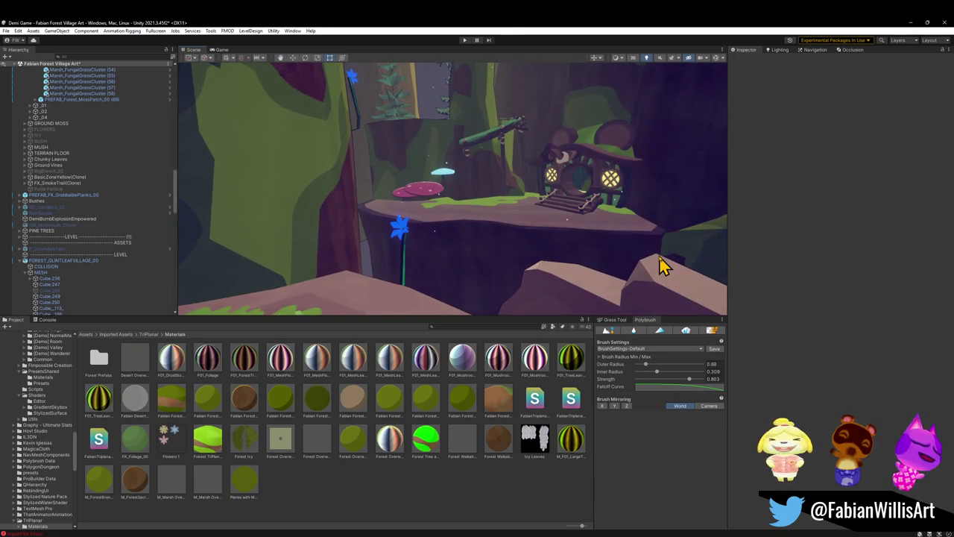
pyautogui.click(658, 261)
pyautogui.click(652, 261)
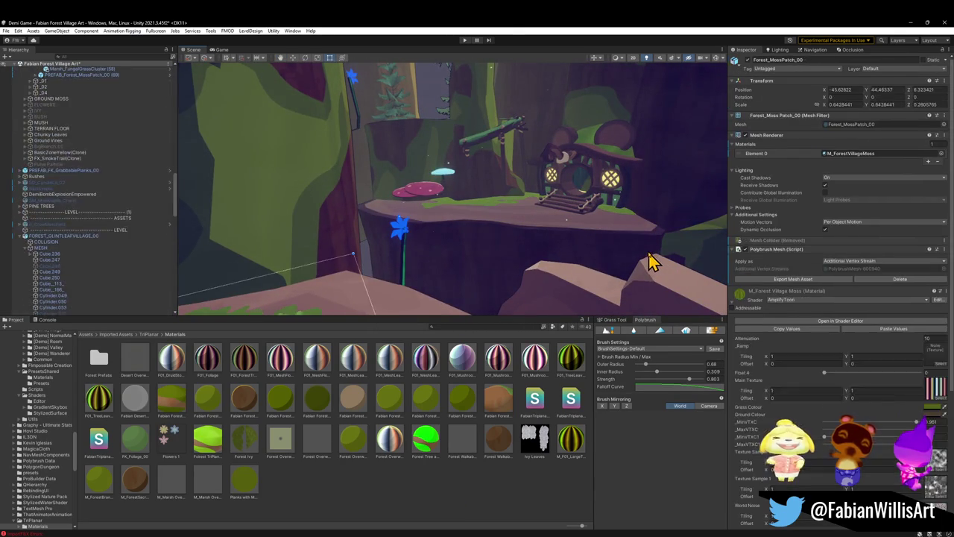
pyautogui.click(648, 256)
pyautogui.moveTo(649, 256)
pyautogui.mouseDown()
pyautogui.moveTo(485, 260)
pyautogui.moveTo(590, 239)
pyautogui.moveTo(492, 277)
pyautogui.moveTo(434, 236)
pyautogui.moveTo(466, 175)
pyautogui.moveTo(479, 175)
pyautogui.moveTo(678, 256)
pyautogui.moveTo(618, 219)
pyautogui.moveTo(558, 202)
pyautogui.moveTo(566, 205)
pyautogui.mouseUp()
pyautogui.click(533, 249)
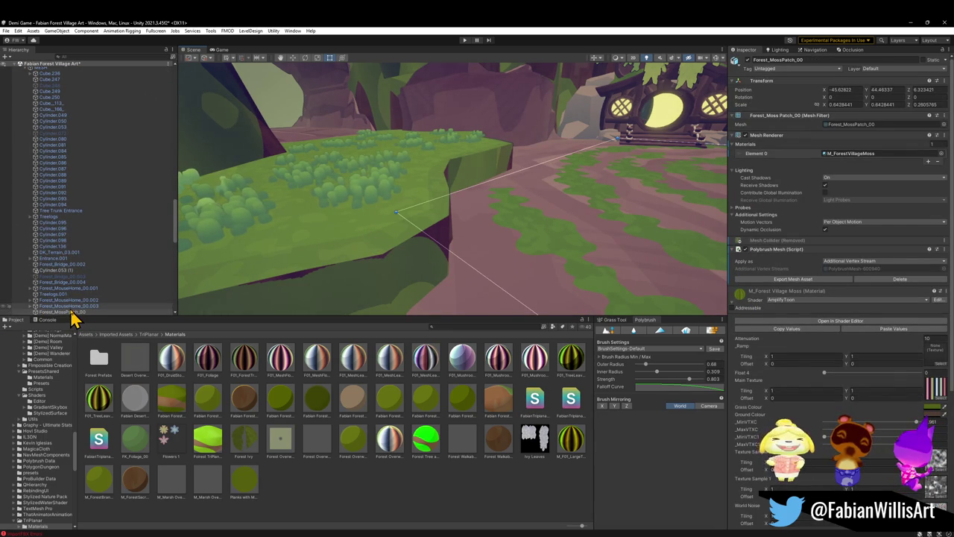
pyautogui.scroll(-5, 96, 298)
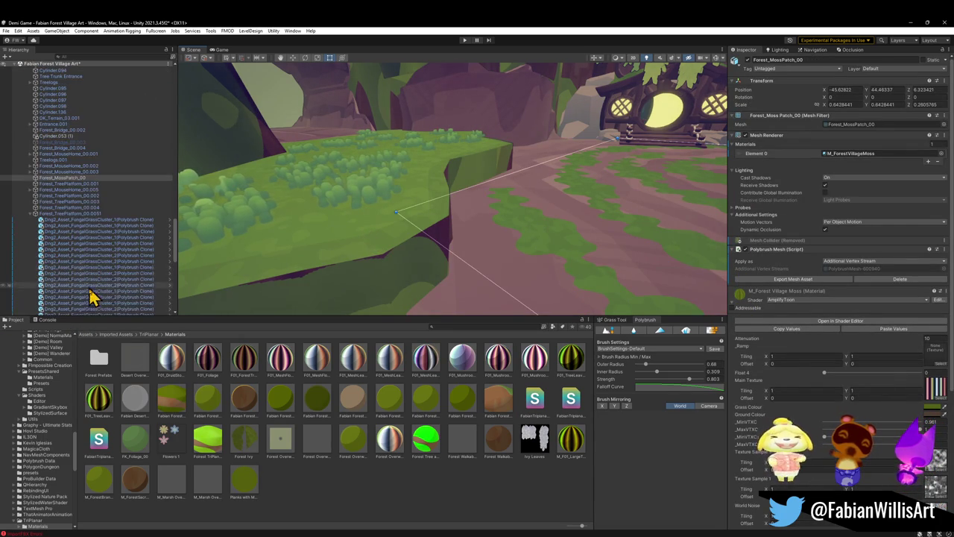
pyautogui.click(31, 214)
pyautogui.scroll(-4, 112, 256)
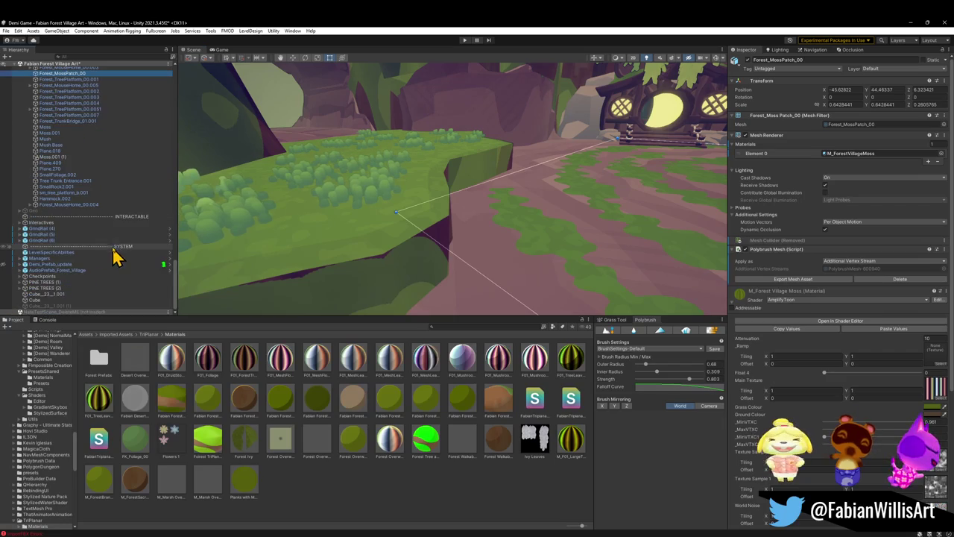
pyautogui.doubleClick(59, 300)
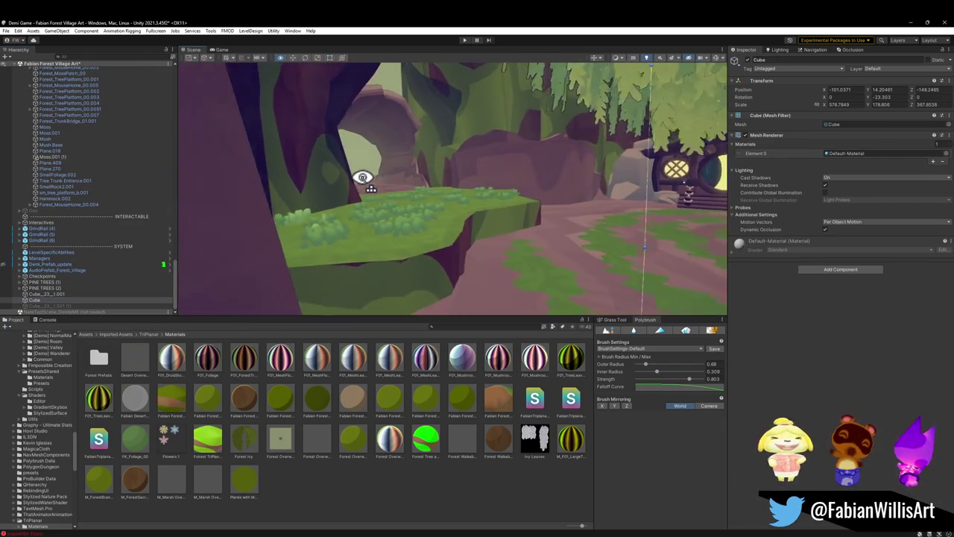
# Frame the oversized grey Cube and scale it down, then pick a fence piece near the house
pyautogui.moveTo(362, 178)
pyautogui.mouseDown()
pyautogui.moveTo(347, 187)
pyautogui.moveTo(419, 197)
pyautogui.mouseUp()
pyautogui.hotkey('ctrl', 'alt', 'f')
pyautogui.press('r')
pyautogui.moveTo(449, 196)
pyautogui.mouseDown()
pyautogui.moveTo(421, 209)
pyautogui.moveTo(546, 220)
pyautogui.moveTo(592, 202)
pyautogui.moveTo(366, 211)
pyautogui.moveTo(405, 194)
pyautogui.moveTo(515, 186)
pyautogui.mouseUp()
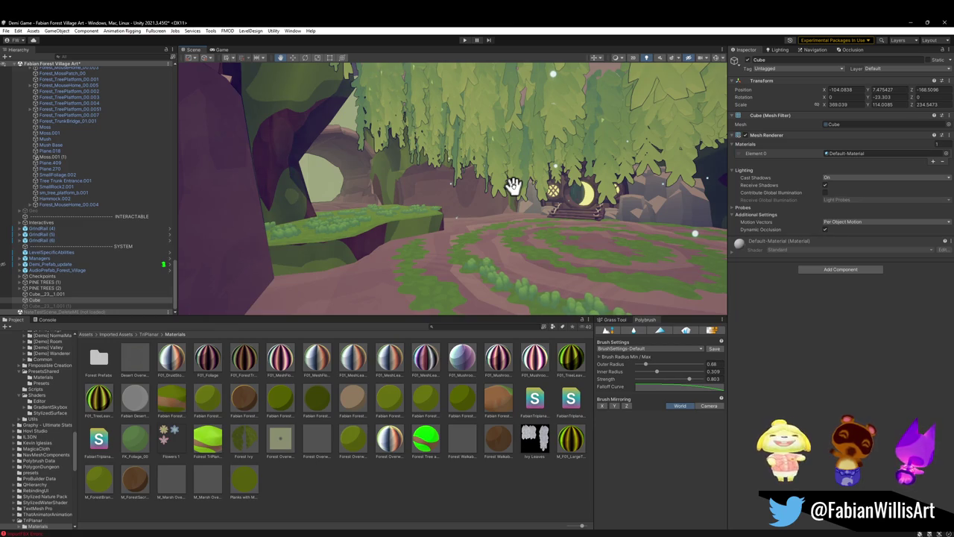
pyautogui.moveTo(511, 185)
pyautogui.mouseDown()
pyautogui.moveTo(569, 202)
pyautogui.moveTo(663, 156)
pyautogui.moveTo(618, 204)
pyautogui.moveTo(454, 177)
pyautogui.moveTo(507, 177)
pyautogui.moveTo(470, 225)
pyautogui.moveTo(524, 266)
pyautogui.moveTo(464, 219)
pyautogui.moveTo(484, 241)
pyautogui.moveTo(751, 199)
pyautogui.moveTo(519, 233)
pyautogui.mouseUp()
pyautogui.click(506, 252)
# Set Forest_Fence_00 (25) on the ground and add a copy rotated to follow the platform edge
pyautogui.moveTo(445, 209)
pyautogui.mouseDown()
pyautogui.moveTo(411, 251)
pyautogui.moveTo(377, 264)
pyautogui.moveTo(397, 257)
pyautogui.moveTo(395, 241)
pyautogui.moveTo(454, 284)
pyautogui.mouseUp()
pyautogui.press('e')
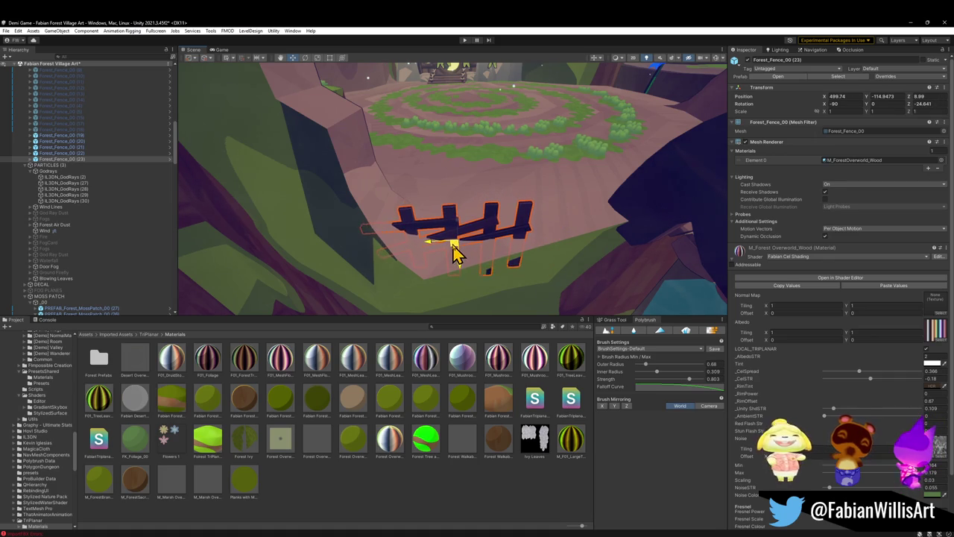
pyautogui.hotkey('ctrl', 'd')
pyautogui.moveTo(458, 245)
pyautogui.mouseDown()
pyautogui.moveTo(543, 239)
pyautogui.moveTo(575, 223)
pyautogui.moveTo(578, 254)
pyautogui.moveTo(566, 234)
pyautogui.moveTo(575, 223)
pyautogui.moveTo(571, 234)
pyautogui.moveTo(588, 231)
pyautogui.moveTo(551, 209)
pyautogui.moveTo(536, 215)
pyautogui.mouseUp()
pyautogui.moveTo(504, 251)
pyautogui.mouseDown()
pyautogui.moveTo(481, 207)
pyautogui.moveTo(390, 245)
pyautogui.moveTo(454, 283)
pyautogui.moveTo(481, 255)
pyautogui.moveTo(543, 266)
pyautogui.mouseUp()
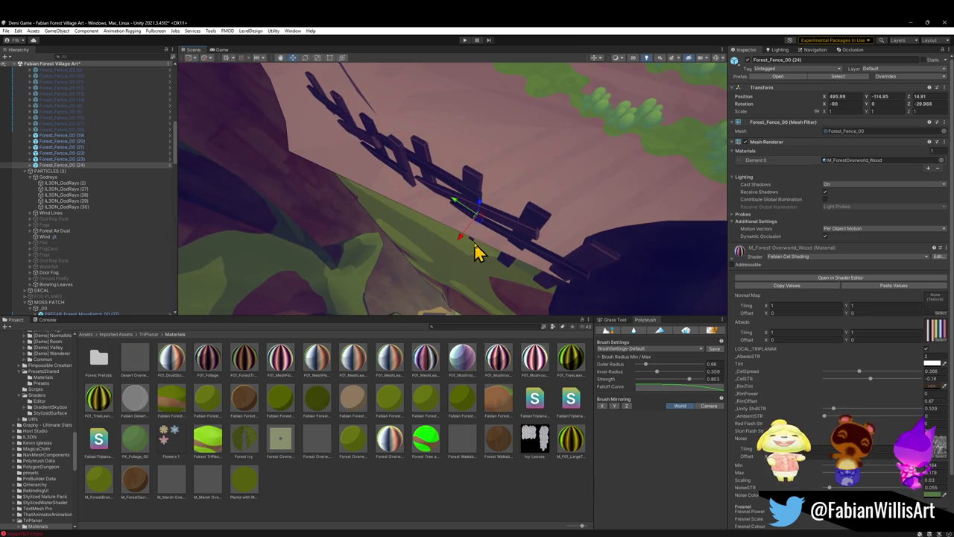
pyautogui.moveTo(480, 253)
pyautogui.mouseDown()
pyautogui.moveTo(494, 248)
pyautogui.moveTo(490, 255)
pyautogui.moveTo(486, 225)
pyautogui.mouseUp()
pyautogui.moveTo(490, 278)
pyautogui.mouseDown()
pyautogui.moveTo(597, 273)
pyautogui.moveTo(564, 179)
pyautogui.moveTo(635, 163)
pyautogui.moveTo(539, 207)
pyautogui.moveTo(575, 202)
pyautogui.moveTo(500, 189)
pyautogui.moveTo(464, 235)
pyautogui.mouseUp()
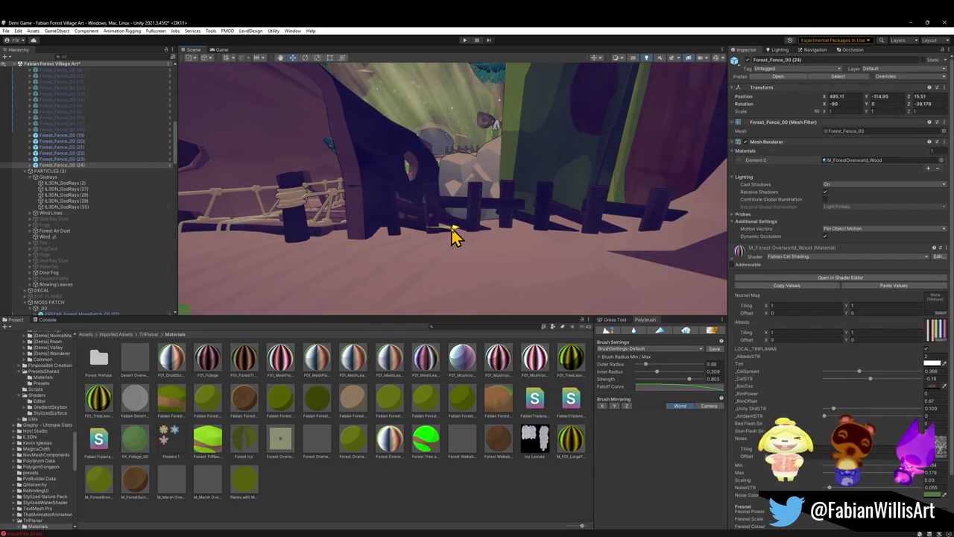
pyautogui.moveTo(436, 219)
pyautogui.mouseDown()
pyautogui.moveTo(502, 206)
pyautogui.moveTo(417, 204)
pyautogui.moveTo(554, 225)
pyautogui.moveTo(366, 211)
pyautogui.moveTo(360, 232)
pyautogui.mouseUp()
# Add more rotated fence copies, up to (27), along the ledge below the treehouse steps
pyautogui.hotkey('ctrl', 'd')
pyautogui.press('f')
pyautogui.scroll(-5, 454, 209)
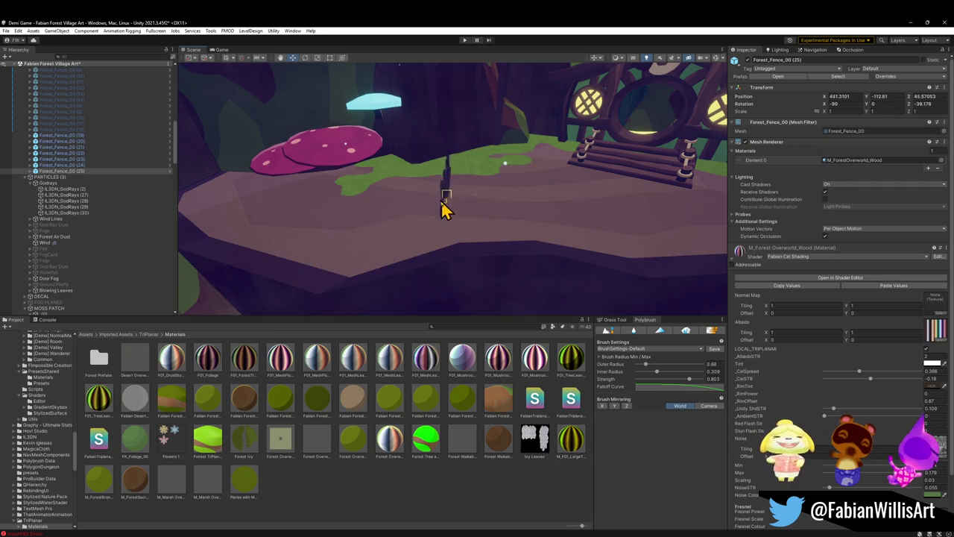
pyautogui.press('e')
pyautogui.moveTo(479, 249); pyautogui.dragTo(589, 257)
pyautogui.moveTo(482, 233)
pyautogui.mouseDown()
pyautogui.moveTo(503, 255)
pyautogui.moveTo(592, 264)
pyautogui.moveTo(630, 256)
pyautogui.moveTo(632, 267)
pyautogui.moveTo(645, 256)
pyautogui.moveTo(624, 256)
pyautogui.moveTo(624, 268)
pyautogui.mouseUp()
pyautogui.hotkey('ctrl', 'd')
pyautogui.press('w')
pyautogui.hotkey('ctrl', 'd')
pyautogui.moveTo(458, 246); pyautogui.dragTo(534, 244)
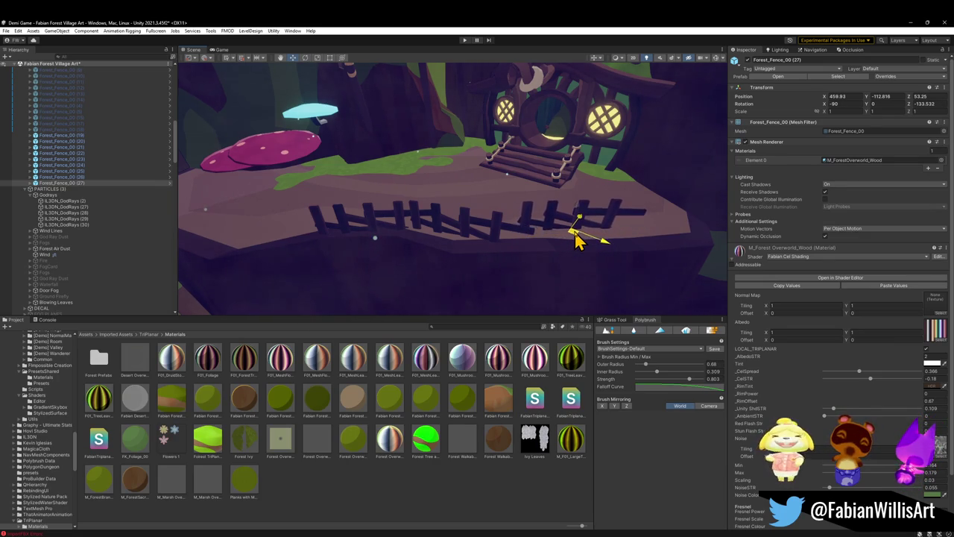
# Nudge the fence and add copy (28) along the platform edge beside the stairs
pyautogui.moveTo(485, 238)
pyautogui.mouseDown()
pyautogui.moveTo(545, 230)
pyautogui.moveTo(575, 238)
pyautogui.moveTo(522, 265)
pyautogui.moveTo(488, 305)
pyautogui.mouseUp()
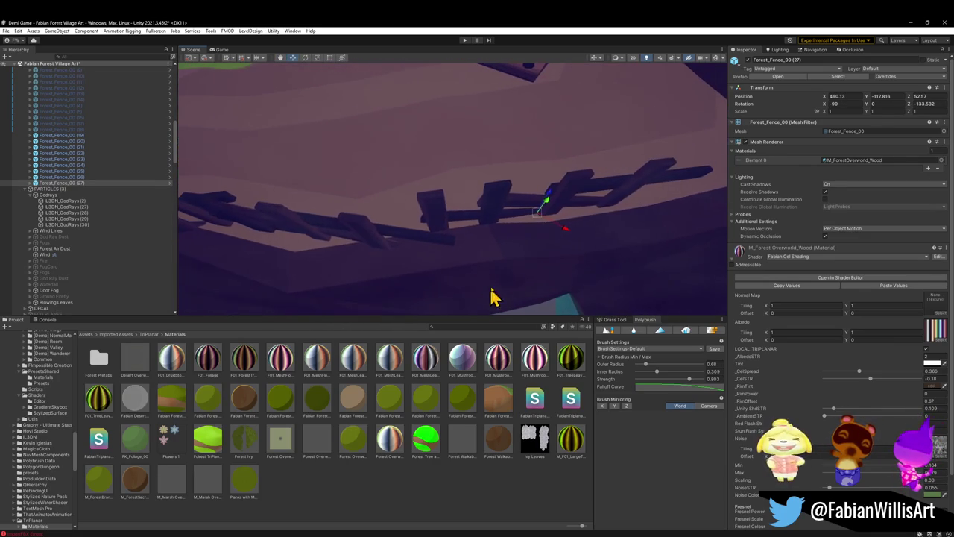
pyautogui.moveTo(528, 236)
pyautogui.mouseDown()
pyautogui.moveTo(543, 194)
pyautogui.moveTo(500, 249)
pyautogui.mouseUp()
pyautogui.hotkey('ctrl', 'd')
pyautogui.moveTo(452, 271); pyautogui.dragTo(535, 235)
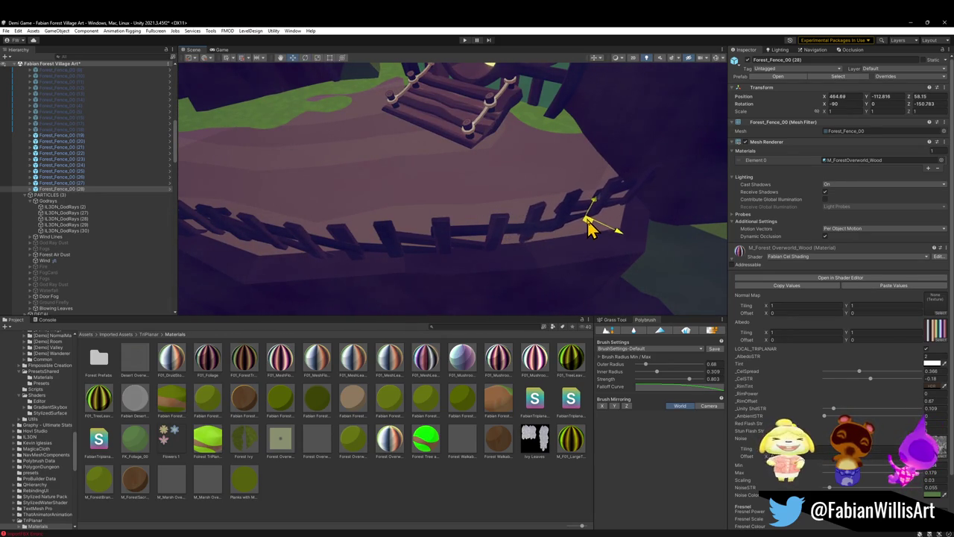
pyautogui.moveTo(594, 225)
pyautogui.mouseDown()
pyautogui.moveTo(615, 194)
pyautogui.moveTo(569, 185)
pyautogui.moveTo(603, 189)
pyautogui.moveTo(576, 146)
pyautogui.moveTo(610, 146)
pyautogui.moveTo(551, 186)
pyautogui.moveTo(507, 196)
pyautogui.moveTo(530, 228)
pyautogui.moveTo(521, 225)
pyautogui.mouseUp()
# Place fence copy (29) on the cliff top and save the scene
pyautogui.hotkey('ctrl', 'd')
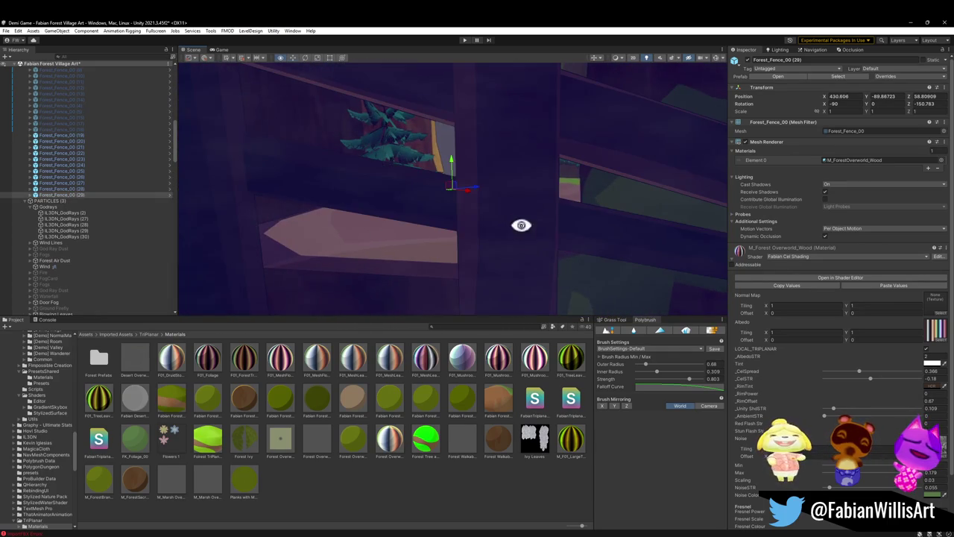
pyautogui.moveTo(439, 193)
pyautogui.mouseDown()
pyautogui.moveTo(494, 239)
pyautogui.moveTo(588, 242)
pyautogui.moveTo(579, 276)
pyautogui.moveTo(618, 270)
pyautogui.moveTo(596, 276)
pyautogui.mouseUp()
pyautogui.press('e')
pyautogui.press('w')
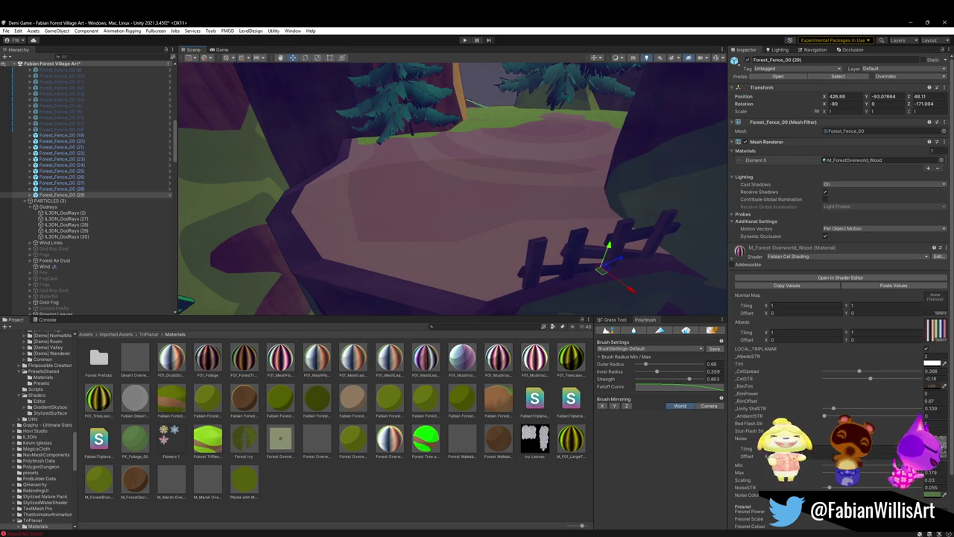
pyautogui.hotkey('ctrl', 's')
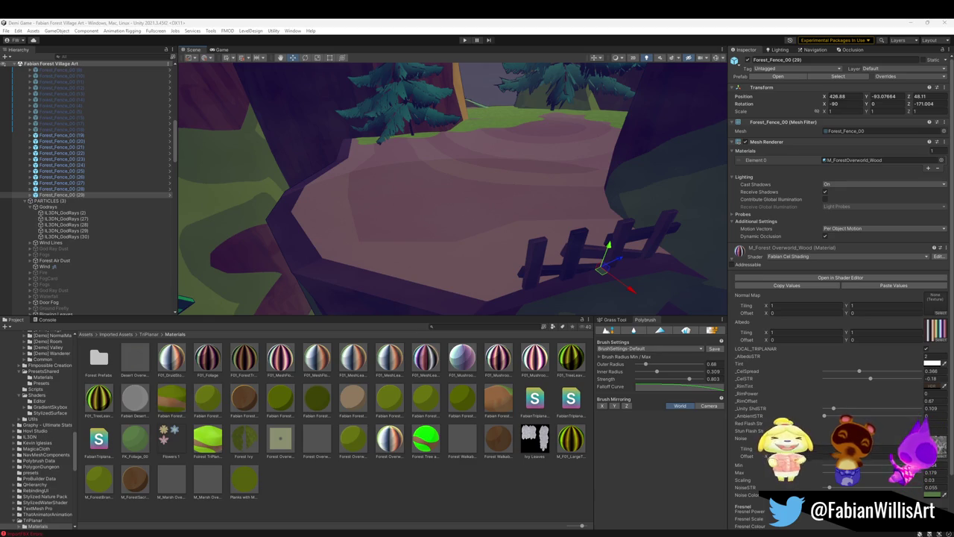
pyautogui.moveTo(492, 283); pyautogui.dragTo(492, 283)
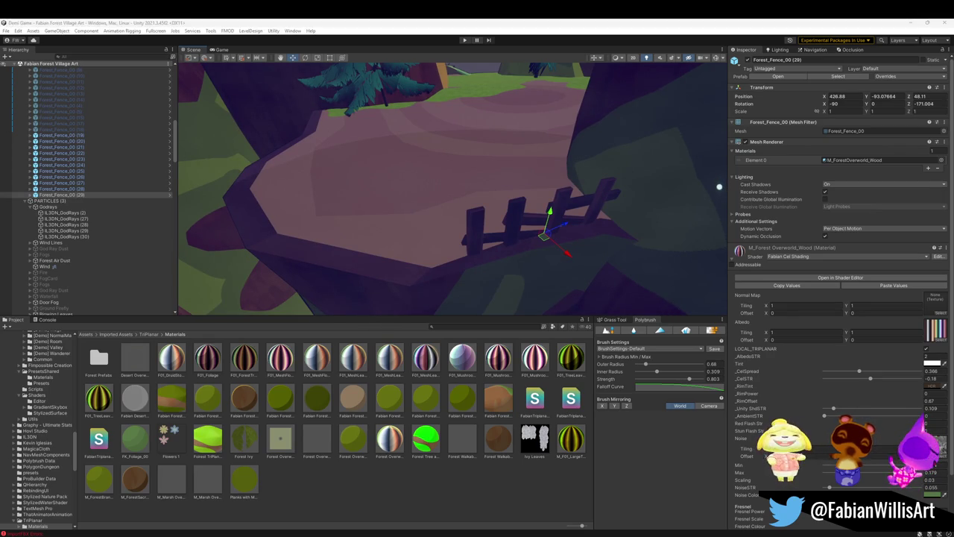
# Add angled fence copies (30) to (32) along the platform edge near the pine tree
pyautogui.moveTo(482, 192); pyautogui.dragTo(482, 192)
pyautogui.hotkey('ctrl', 'd')
pyautogui.moveTo(559, 266)
pyautogui.mouseDown()
pyautogui.moveTo(428, 275)
pyautogui.moveTo(402, 303)
pyautogui.moveTo(400, 269)
pyautogui.moveTo(372, 260)
pyautogui.moveTo(405, 232)
pyautogui.moveTo(447, 251)
pyautogui.mouseUp()
pyautogui.press('e')
pyautogui.press('w')
pyautogui.hotkey('ctrl', 'd')
pyautogui.moveTo(549, 264)
pyautogui.mouseDown()
pyautogui.moveTo(459, 244)
pyautogui.moveTo(390, 171)
pyautogui.moveTo(362, 207)
pyautogui.moveTo(445, 252)
pyautogui.moveTo(563, 266)
pyautogui.mouseUp()
pyautogui.press('e')
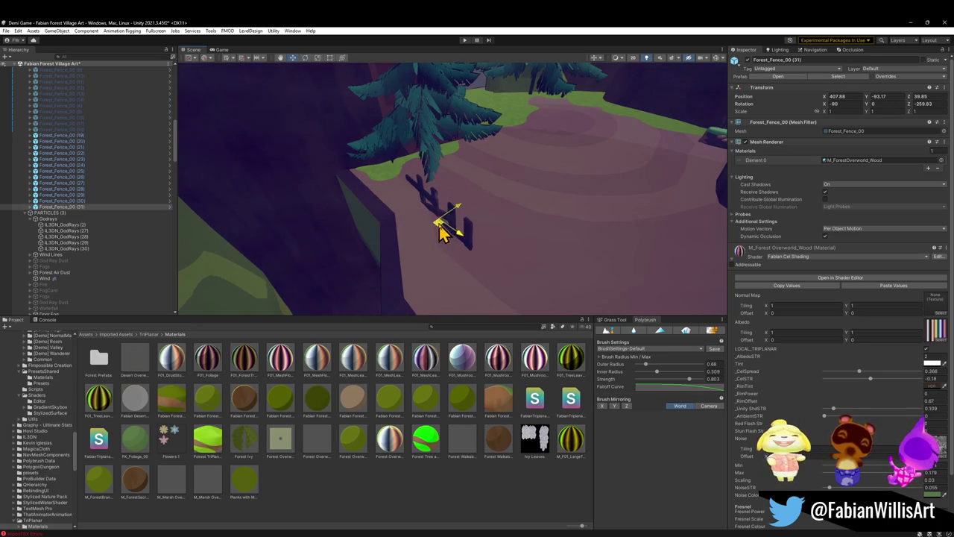
pyautogui.moveTo(384, 203)
pyautogui.mouseDown()
pyautogui.moveTo(362, 191)
pyautogui.moveTo(454, 219)
pyautogui.moveTo(517, 223)
pyautogui.moveTo(389, 244)
pyautogui.moveTo(537, 256)
pyautogui.moveTo(526, 260)
pyautogui.moveTo(549, 268)
pyautogui.moveTo(663, 270)
pyautogui.moveTo(578, 254)
pyautogui.moveTo(505, 256)
pyautogui.mouseUp()
pyautogui.hotkey('ctrl', 'd')
pyautogui.press('e')
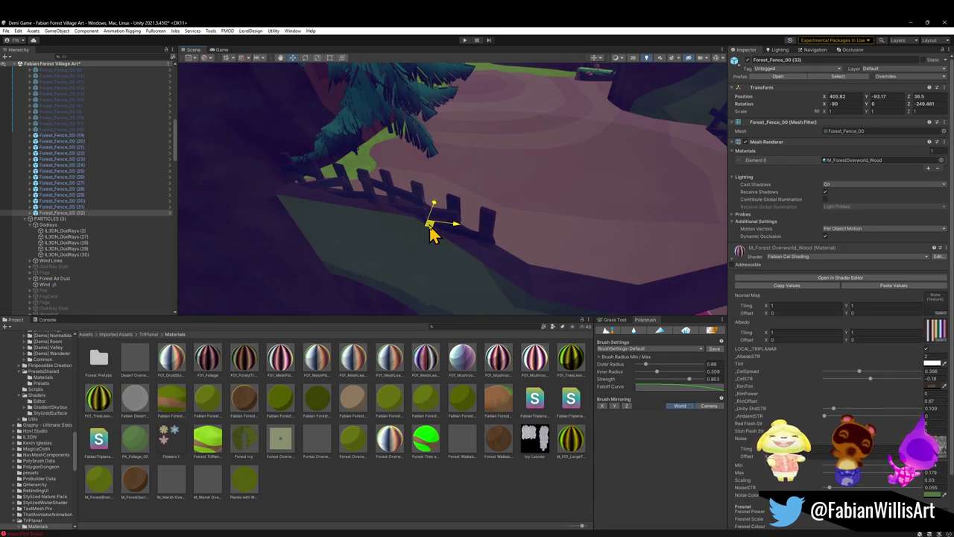
# Add fence copies (33) and (34), the last one standing at the path's edge
pyautogui.moveTo(432, 235)
pyautogui.mouseDown()
pyautogui.moveTo(469, 231)
pyautogui.moveTo(408, 240)
pyautogui.mouseUp()
pyautogui.hotkey('ctrl', 'd')
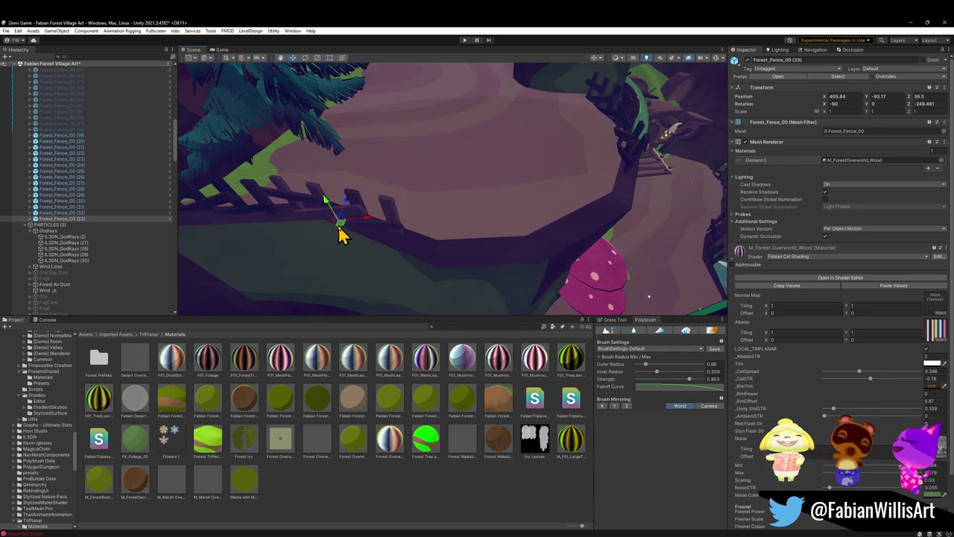
pyautogui.moveTo(339, 233); pyautogui.dragTo(458, 248)
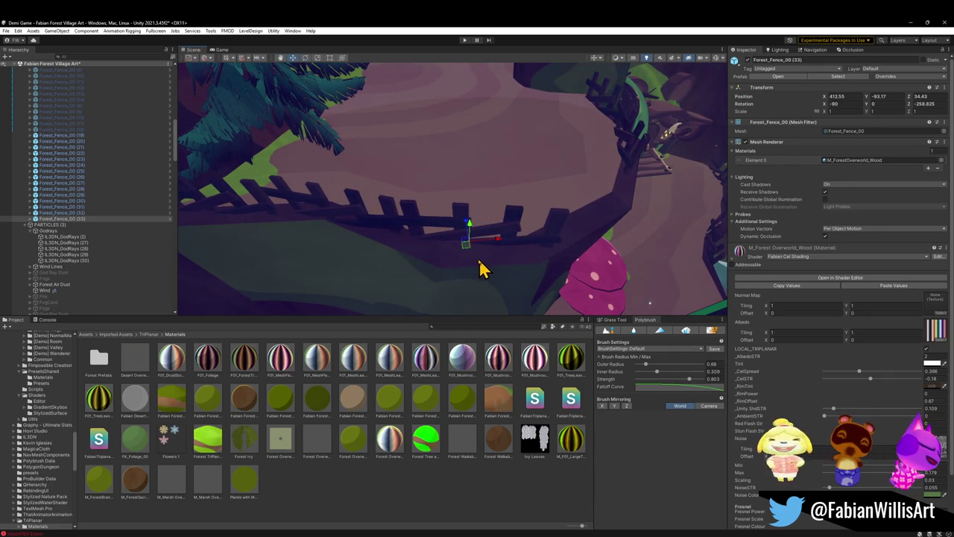
pyautogui.moveTo(468, 249)
pyautogui.mouseDown()
pyautogui.moveTo(505, 238)
pyautogui.moveTo(217, 174)
pyautogui.moveTo(360, 207)
pyautogui.moveTo(310, 202)
pyautogui.moveTo(497, 222)
pyautogui.moveTo(502, 234)
pyautogui.moveTo(497, 221)
pyautogui.moveTo(611, 234)
pyautogui.moveTo(584, 217)
pyautogui.moveTo(545, 245)
pyautogui.moveTo(532, 266)
pyautogui.moveTo(539, 273)
pyautogui.mouseUp()
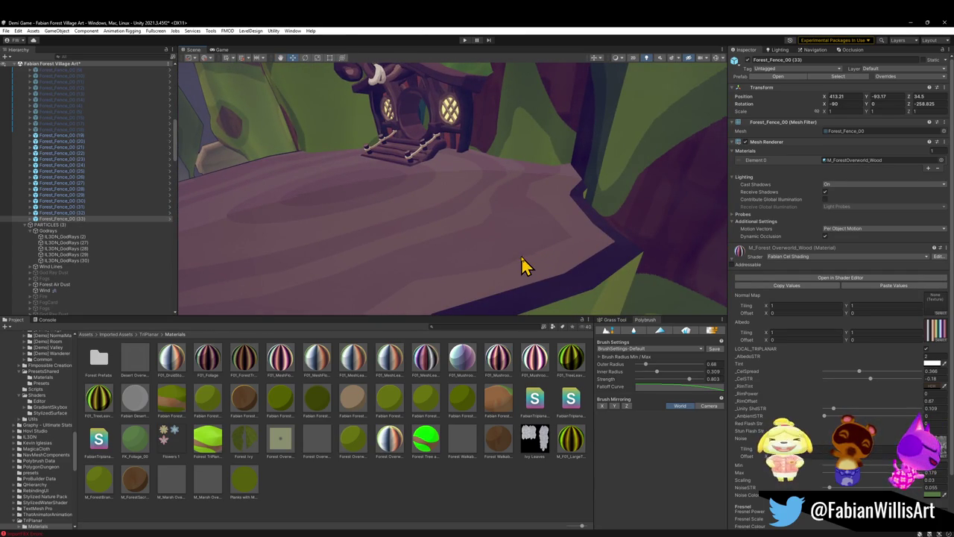
pyautogui.moveTo(512, 267)
pyautogui.mouseDown()
pyautogui.moveTo(485, 264)
pyautogui.moveTo(496, 283)
pyautogui.mouseUp()
pyautogui.hotkey('ctrl', 'd')
pyautogui.moveTo(457, 205)
pyautogui.mouseDown()
pyautogui.moveTo(458, 240)
pyautogui.moveTo(518, 262)
pyautogui.moveTo(511, 269)
pyautogui.mouseUp()
pyautogui.press('e')
pyautogui.press('w')
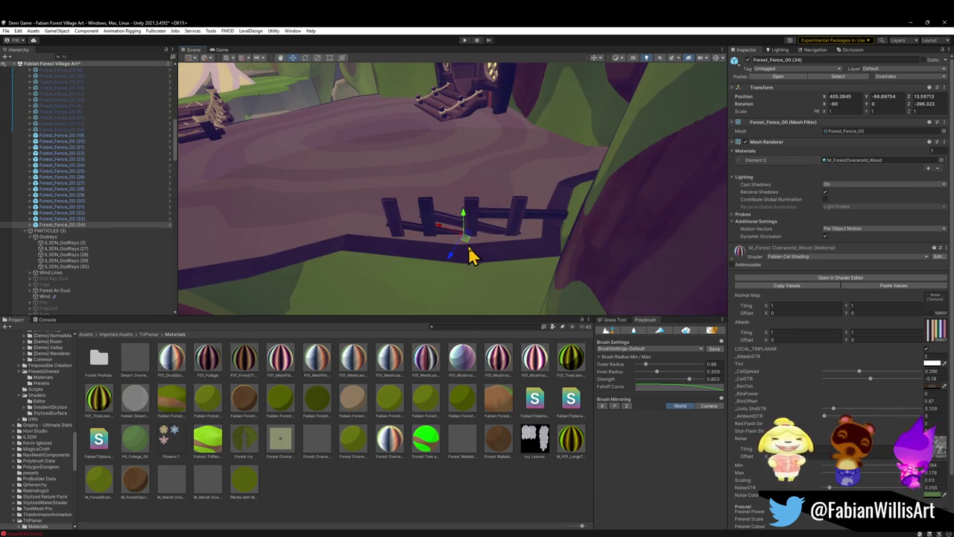
pyautogui.click(464, 261)
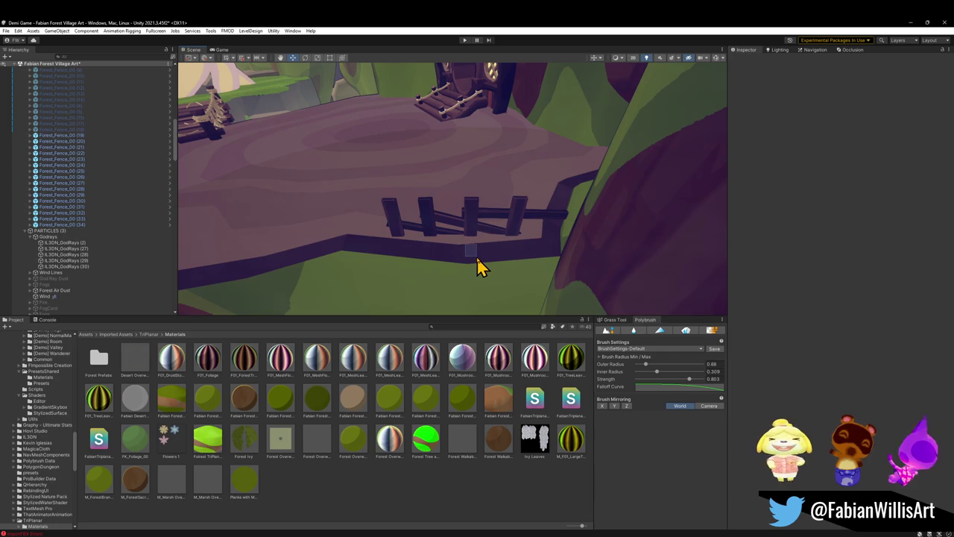
# Reposition the path-side fence and add copy (35) rotated to match the cliff edge
pyautogui.click(471, 255)
pyautogui.moveTo(465, 240)
pyautogui.mouseDown()
pyautogui.moveTo(472, 251)
pyautogui.moveTo(455, 251)
pyautogui.moveTo(502, 249)
pyautogui.moveTo(362, 252)
pyautogui.moveTo(394, 266)
pyautogui.moveTo(372, 252)
pyautogui.moveTo(333, 256)
pyautogui.moveTo(320, 238)
pyautogui.moveTo(477, 249)
pyautogui.moveTo(497, 284)
pyautogui.mouseUp()
pyautogui.hotkey('ctrl', 'd')
pyautogui.press('e')
pyautogui.press('w')
pyautogui.press('e')
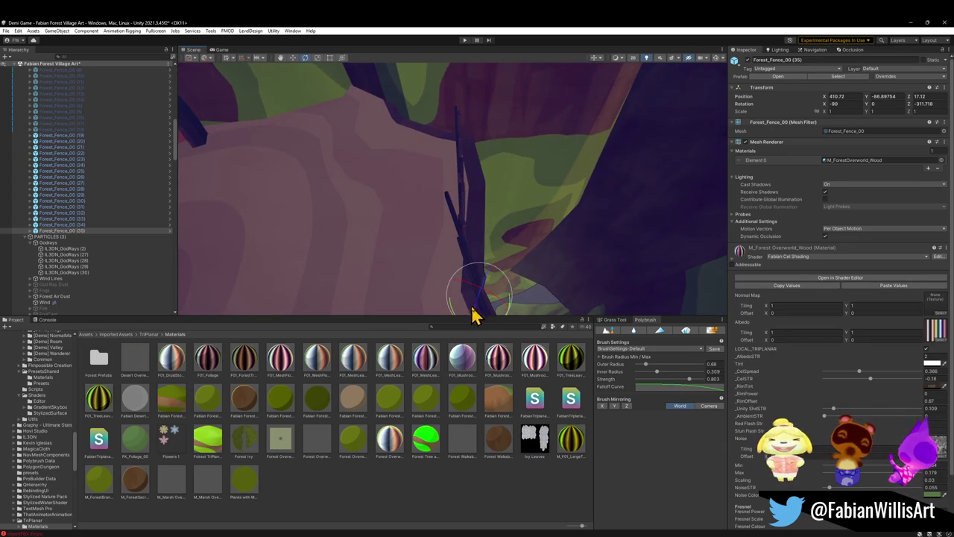
pyautogui.moveTo(454, 316)
pyautogui.mouseDown()
pyautogui.moveTo(447, 311)
pyautogui.moveTo(500, 281)
pyautogui.moveTo(415, 268)
pyautogui.moveTo(477, 253)
pyautogui.moveTo(454, 241)
pyautogui.mouseUp()
pyautogui.moveTo(522, 249)
pyautogui.mouseDown()
pyautogui.moveTo(451, 258)
pyautogui.moveTo(539, 240)
pyautogui.moveTo(298, 175)
pyautogui.moveTo(426, 204)
pyautogui.moveTo(424, 251)
pyautogui.mouseUp()
# Add fence copies (36) to (38) along the edge by the rope bridge, then deselect
pyautogui.hotkey('ctrl', 'd')
pyautogui.press('e')
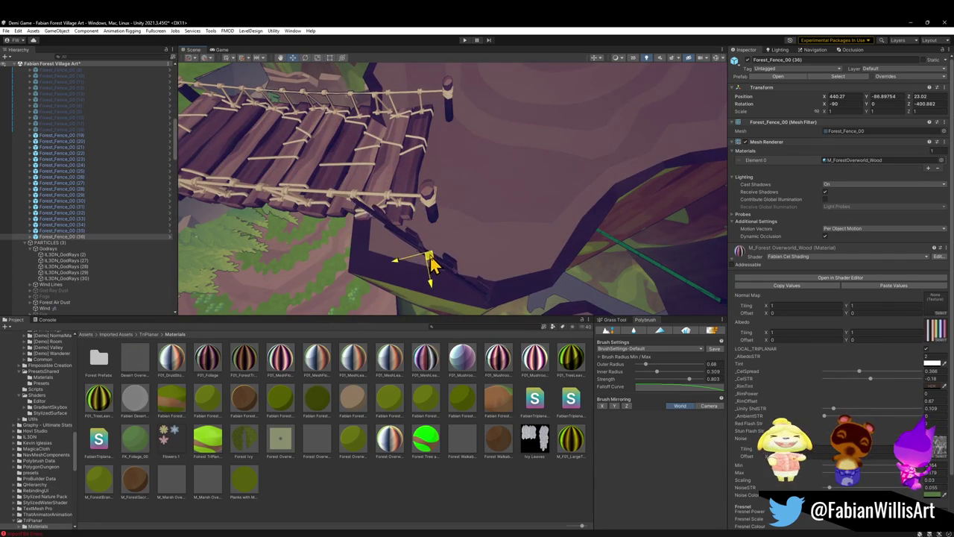
pyautogui.moveTo(429, 272)
pyautogui.mouseDown()
pyautogui.moveTo(432, 194)
pyautogui.moveTo(444, 173)
pyautogui.moveTo(514, 168)
pyautogui.moveTo(550, 219)
pyautogui.moveTo(628, 213)
pyautogui.moveTo(405, 206)
pyautogui.moveTo(368, 226)
pyautogui.moveTo(400, 246)
pyautogui.mouseUp()
pyautogui.hotkey('ctrl', 'd')
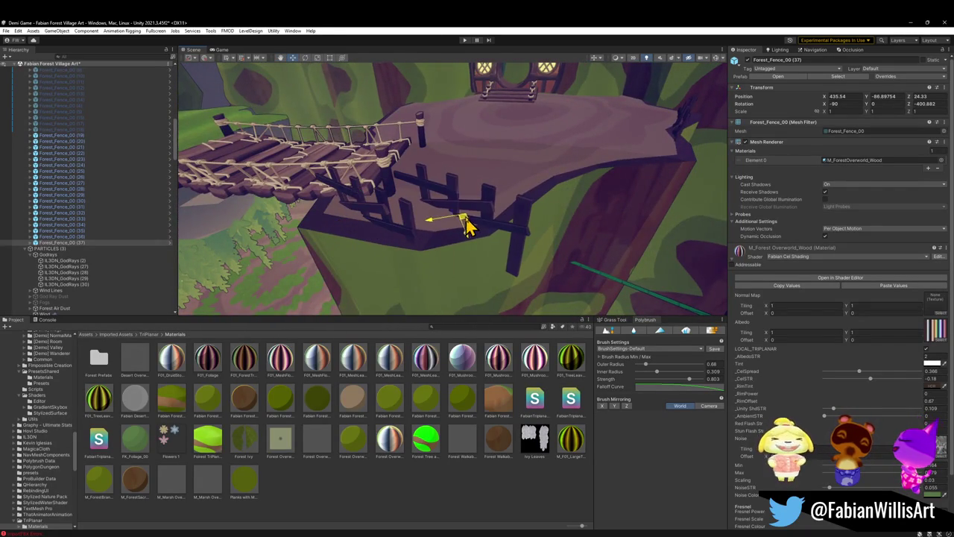
pyautogui.moveTo(526, 230)
pyautogui.mouseDown()
pyautogui.moveTo(486, 215)
pyautogui.moveTo(487, 243)
pyautogui.moveTo(469, 238)
pyautogui.moveTo(495, 233)
pyautogui.moveTo(480, 241)
pyautogui.moveTo(499, 213)
pyautogui.moveTo(504, 228)
pyautogui.moveTo(501, 219)
pyautogui.moveTo(520, 207)
pyautogui.moveTo(465, 197)
pyautogui.moveTo(458, 132)
pyautogui.moveTo(494, 221)
pyautogui.moveTo(543, 202)
pyautogui.moveTo(443, 216)
pyautogui.moveTo(460, 225)
pyautogui.moveTo(429, 201)
pyautogui.moveTo(451, 214)
pyautogui.moveTo(425, 205)
pyautogui.moveTo(423, 213)
pyautogui.mouseUp()
pyautogui.press('w')
pyautogui.press('e')
pyautogui.press('w')
pyautogui.click(544, 202)
pyautogui.hotkey('ctrl', 'd')
pyautogui.press('w')
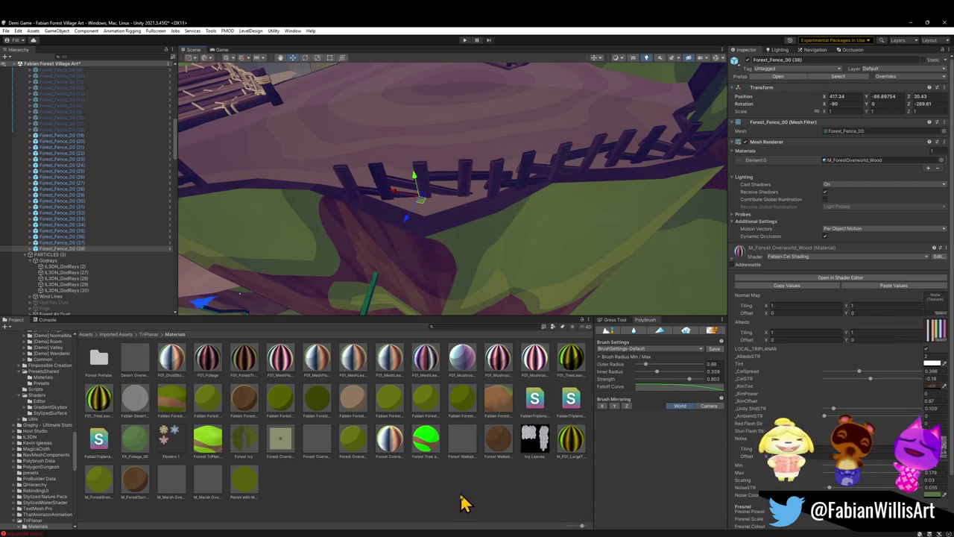
pyautogui.click(465, 486)
pyautogui.moveTo(468, 192)
pyautogui.mouseDown()
pyautogui.moveTo(441, 161)
pyautogui.moveTo(488, 117)
pyautogui.moveTo(477, 95)
pyautogui.mouseUp()
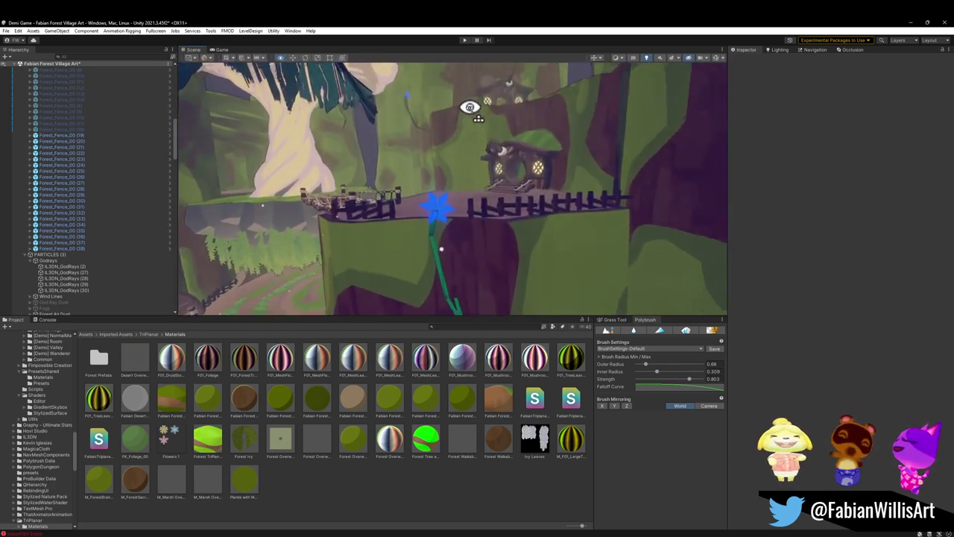
pyautogui.moveTo(385, 138); pyautogui.dragTo(385, 139)
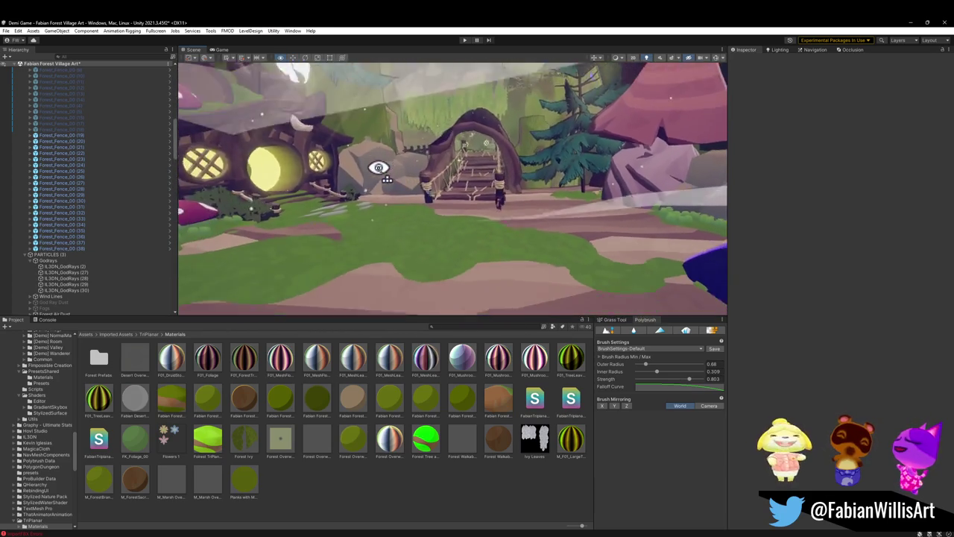
pyautogui.press('w')
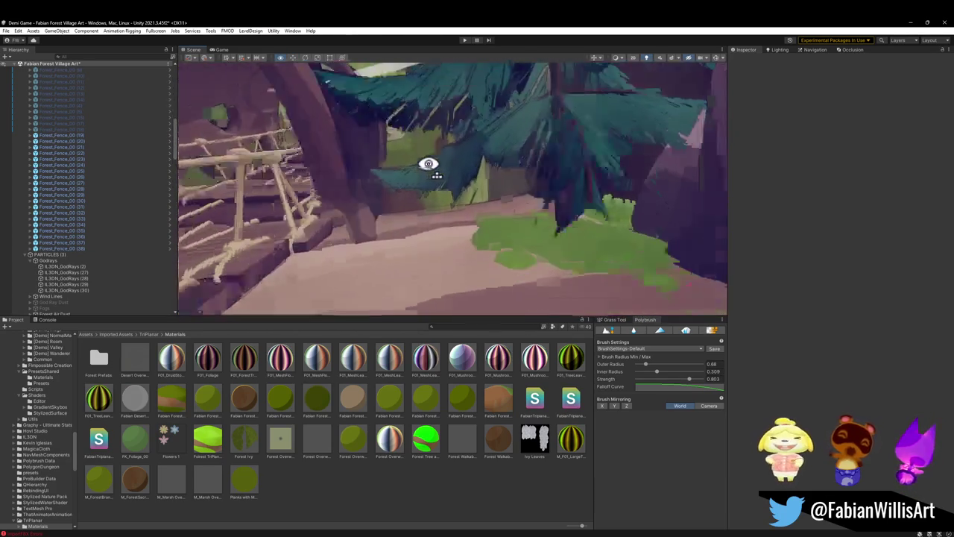
pyautogui.press('w')
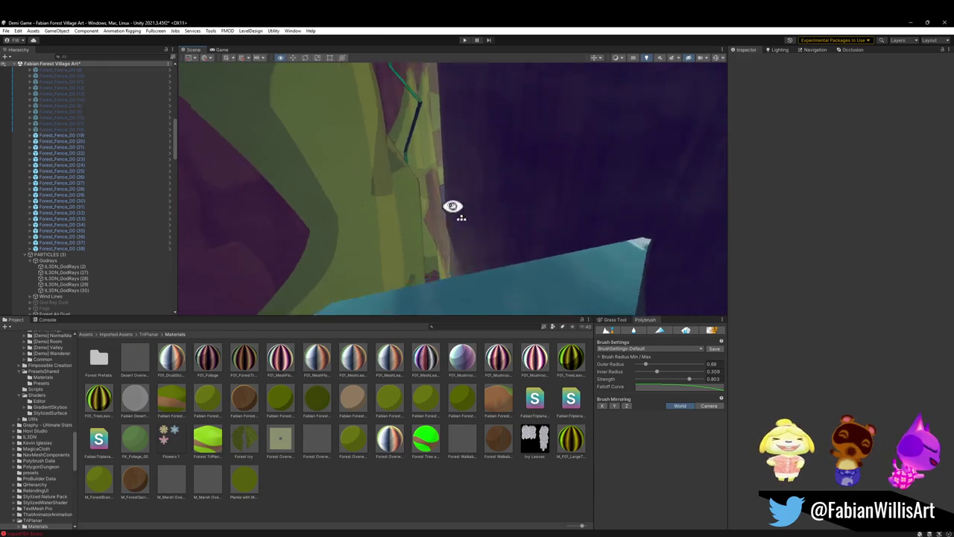
pyautogui.press('s')
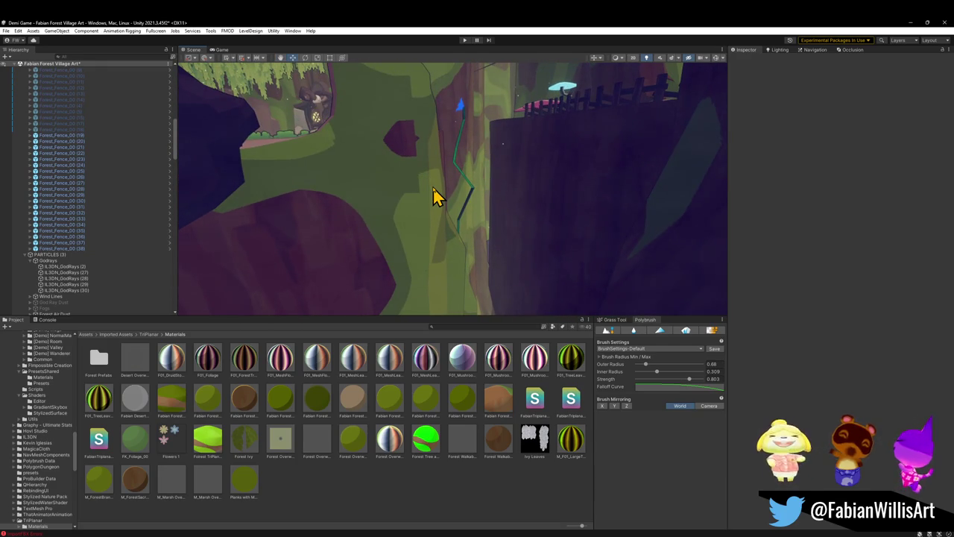
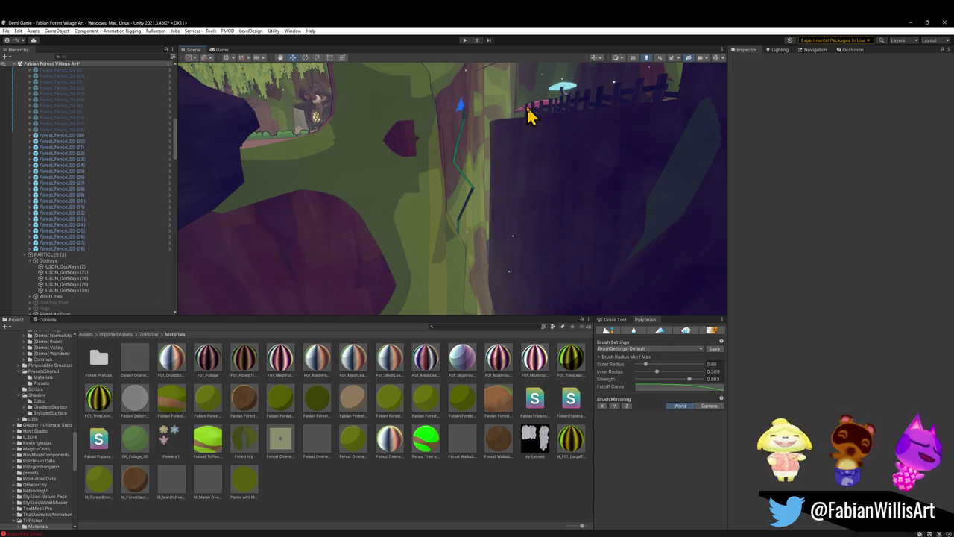
# Fly the Scene view over the bridge and houses toward the tree branch
pyautogui.moveTo(529, 111)
pyautogui.mouseDown()
pyautogui.moveTo(393, 208)
pyautogui.moveTo(554, 189)
pyautogui.moveTo(567, 164)
pyautogui.moveTo(596, 211)
pyautogui.moveTo(686, 199)
pyautogui.moveTo(598, 197)
pyautogui.moveTo(656, 159)
pyautogui.moveTo(553, 193)
pyautogui.mouseUp()
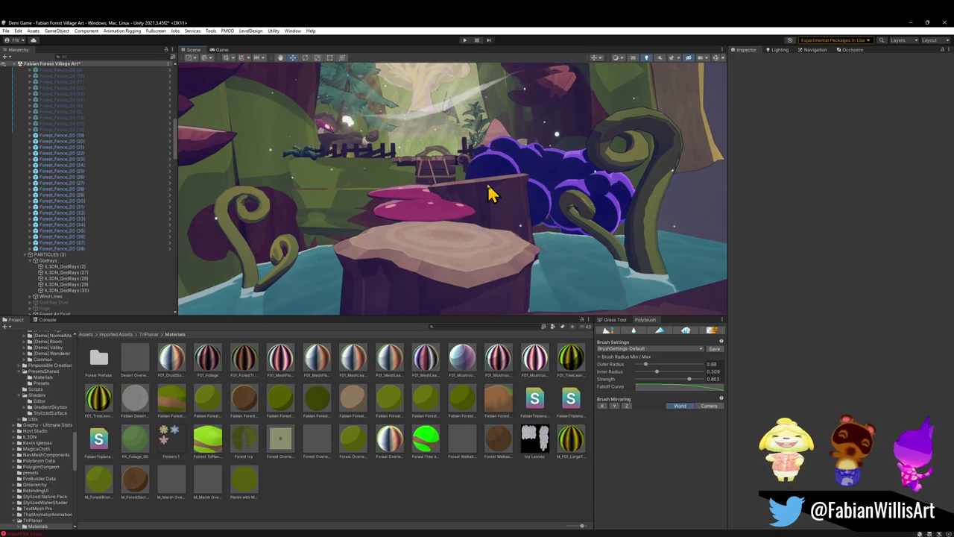
pyautogui.scroll(-3, 488, 193)
pyautogui.moveTo(464, 165); pyautogui.dragTo(465, 158)
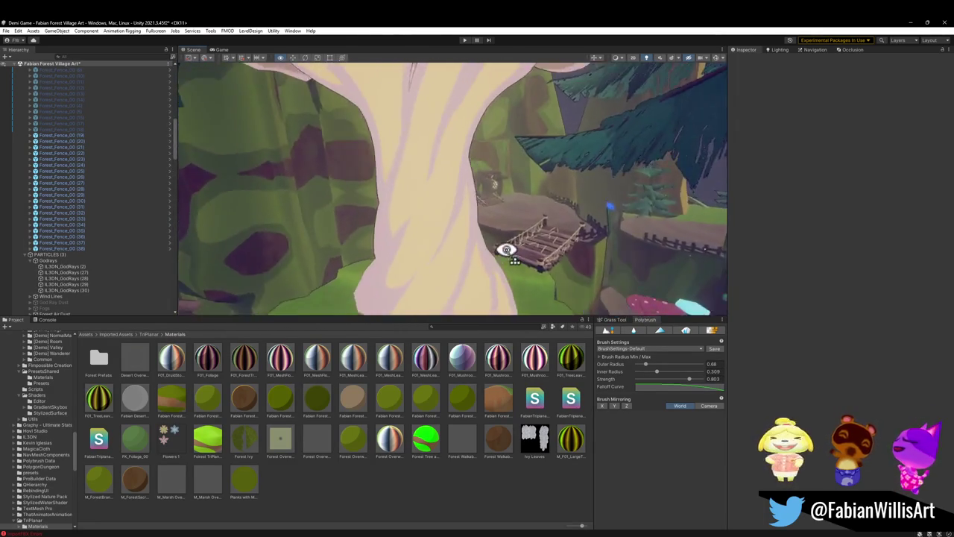
pyautogui.moveTo(603, 257); pyautogui.dragTo(582, 292)
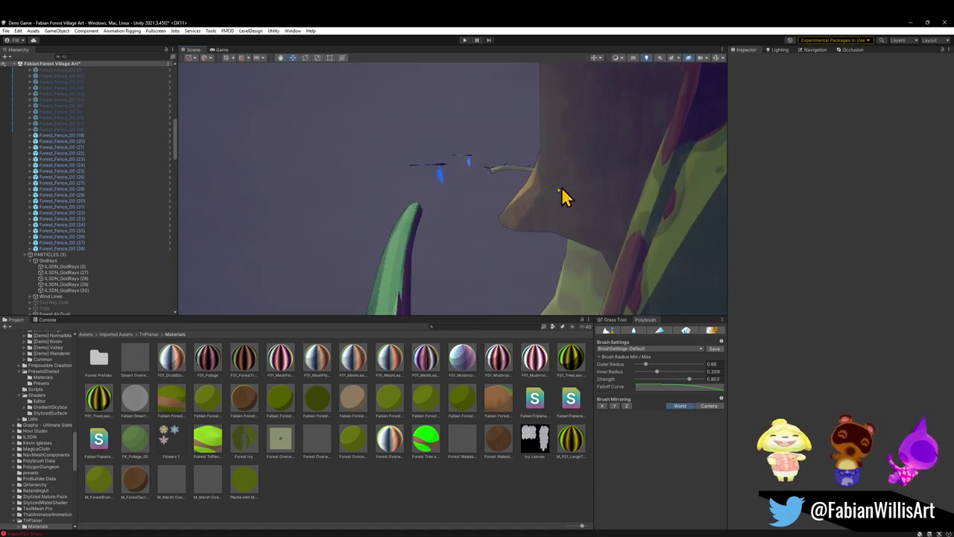
pyautogui.moveTo(423, 195)
pyautogui.mouseDown()
pyautogui.moveTo(607, 166)
pyautogui.moveTo(472, 204)
pyautogui.moveTo(447, 229)
pyautogui.mouseUp()
pyautogui.moveTo(530, 201)
pyautogui.mouseDown()
pyautogui.moveTo(602, 227)
pyautogui.moveTo(515, 191)
pyautogui.moveTo(495, 197)
pyautogui.moveTo(511, 207)
pyautogui.mouseUp()
# Set the grey Cube's Cast Shadows to Shadows Only, then fly around the trunk toward the pines
pyautogui.click(522, 213)
pyautogui.click(833, 179)
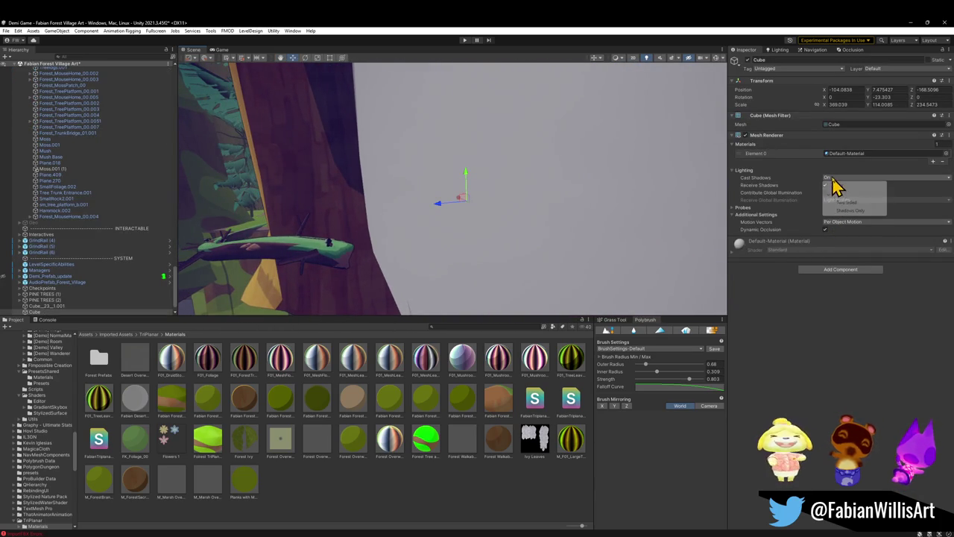
pyautogui.click(847, 213)
pyautogui.moveTo(402, 224); pyautogui.dragTo(377, 214)
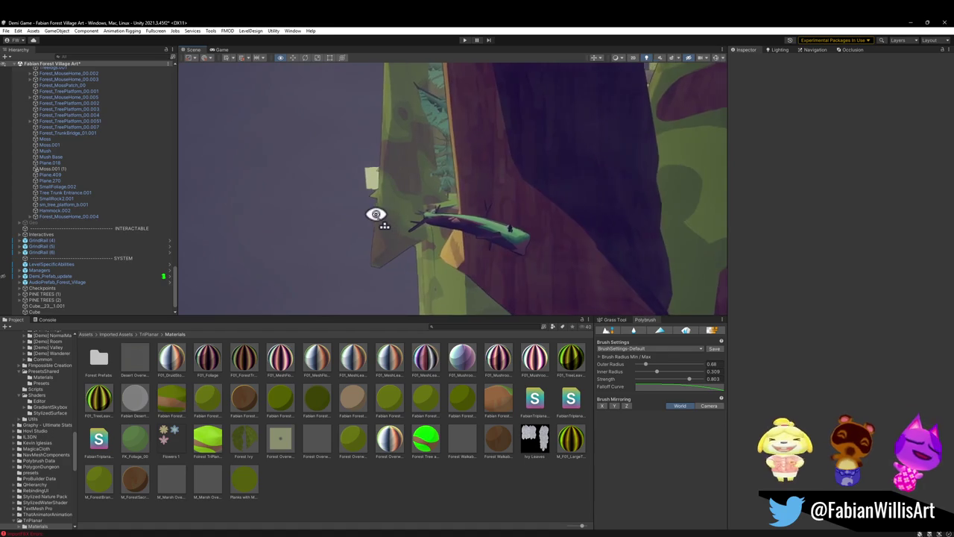
pyautogui.press('w')
pyautogui.moveTo(415, 220)
pyautogui.mouseDown()
pyautogui.moveTo(611, 213)
pyautogui.moveTo(583, 206)
pyautogui.moveTo(536, 241)
pyautogui.moveTo(430, 193)
pyautogui.moveTo(355, 262)
pyautogui.moveTo(358, 234)
pyautogui.moveTo(377, 228)
pyautogui.moveTo(507, 243)
pyautogui.moveTo(426, 213)
pyautogui.moveTo(492, 216)
pyautogui.mouseUp()
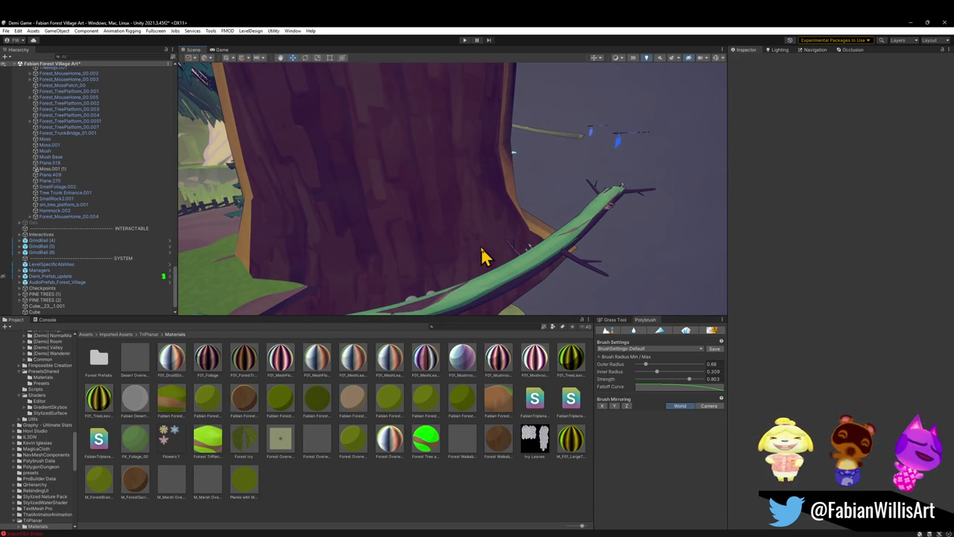
pyautogui.moveTo(481, 256)
pyautogui.mouseDown()
pyautogui.moveTo(458, 248)
pyautogui.moveTo(449, 226)
pyautogui.moveTo(375, 254)
pyautogui.moveTo(456, 229)
pyautogui.moveTo(331, 190)
pyautogui.moveTo(240, 193)
pyautogui.moveTo(400, 187)
pyautogui.moveTo(390, 201)
pyautogui.moveTo(404, 169)
pyautogui.moveTo(648, 145)
pyautogui.mouseUp()
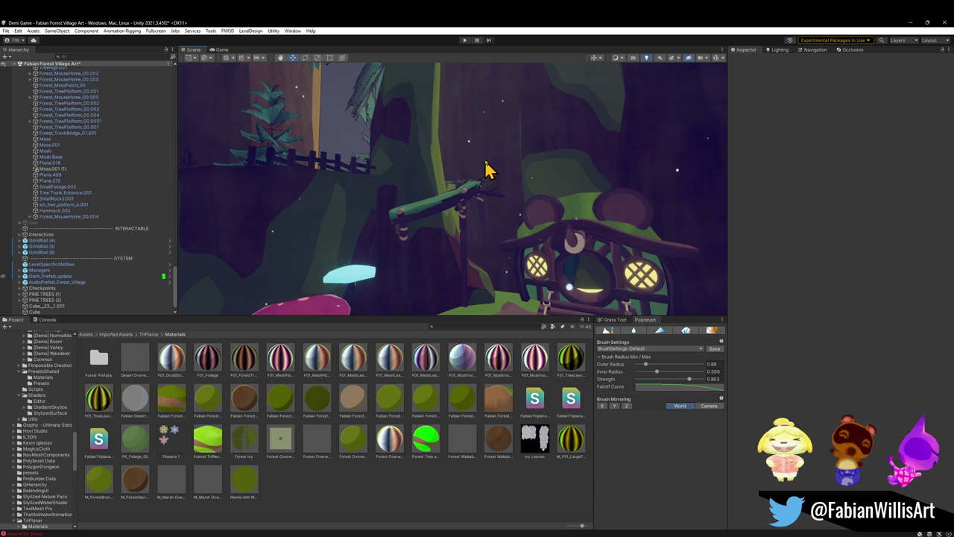
# Move pine IL3DN_Tree_Pine_01_OneMesh (6) to about X -124.74, Z 58.03
pyautogui.moveTo(498, 162)
pyautogui.mouseDown()
pyautogui.moveTo(562, 187)
pyautogui.moveTo(405, 164)
pyautogui.moveTo(369, 170)
pyautogui.mouseUp()
pyautogui.moveTo(460, 182); pyautogui.dragTo(409, 192)
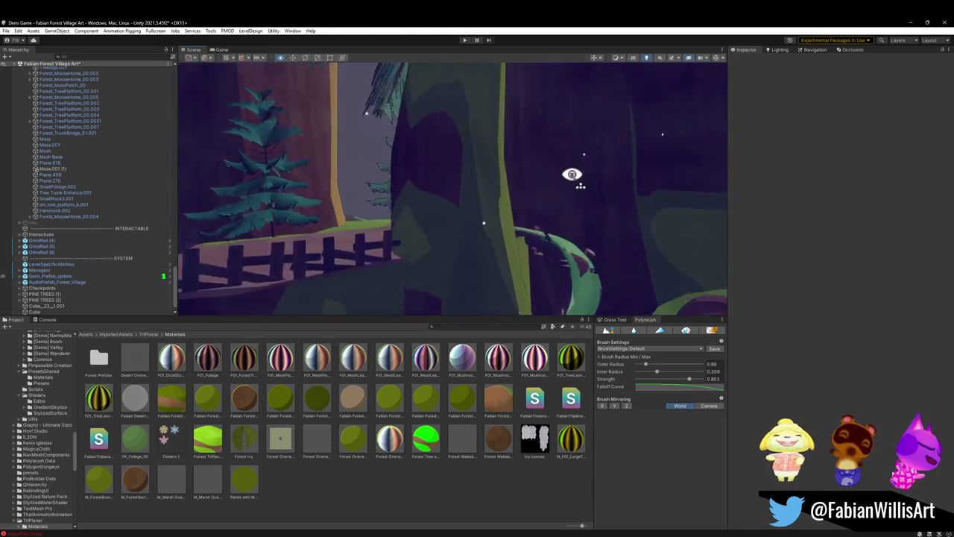
pyautogui.moveTo(458, 185)
pyautogui.mouseDown()
pyautogui.moveTo(436, 187)
pyautogui.moveTo(491, 182)
pyautogui.moveTo(497, 219)
pyautogui.mouseUp()
pyautogui.click(496, 226)
pyautogui.moveTo(498, 276)
pyautogui.mouseDown()
pyautogui.moveTo(611, 309)
pyautogui.moveTo(527, 244)
pyautogui.moveTo(544, 256)
pyautogui.moveTo(534, 268)
pyautogui.moveTo(530, 230)
pyautogui.moveTo(522, 236)
pyautogui.moveTo(561, 232)
pyautogui.mouseUp()
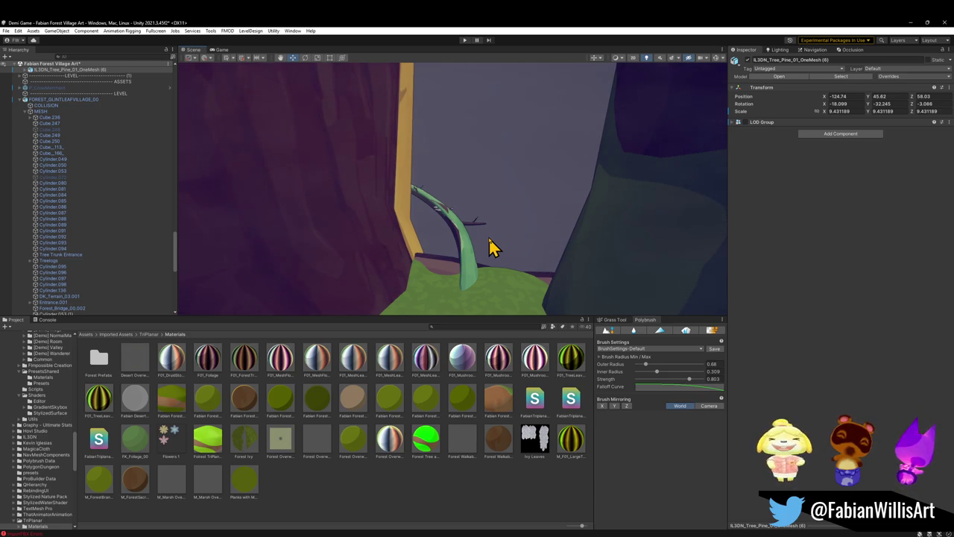
# Expand ASSETS > FOREST TREE, frame PREFAB_Forest_Tree_00 in the Scene view, then collapse the group
pyautogui.click(21, 101)
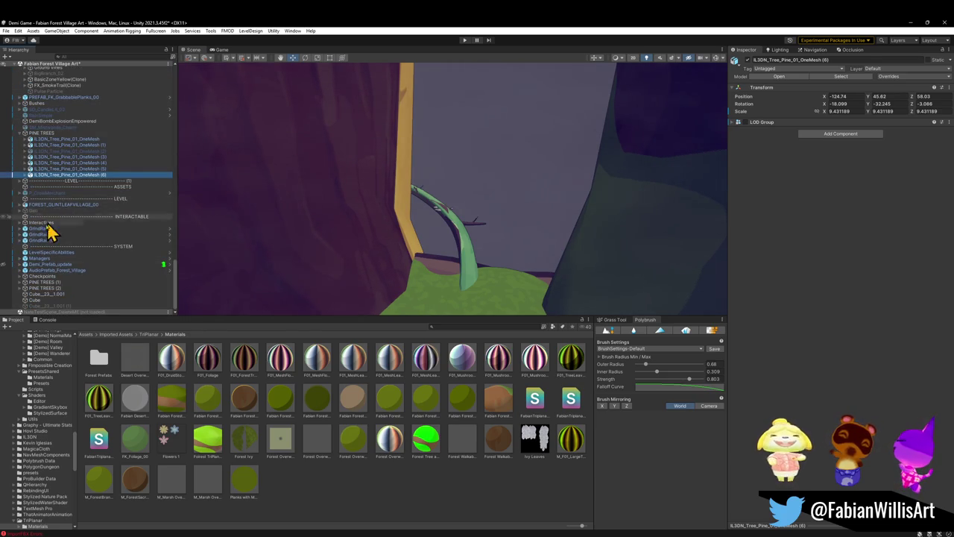
pyautogui.scroll(15, 117, 227)
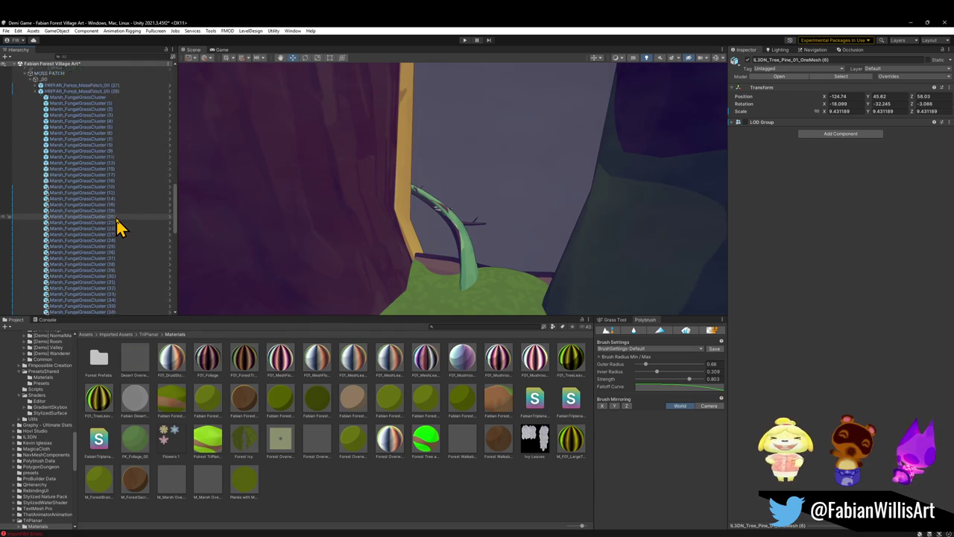
pyautogui.scroll(15, 117, 227)
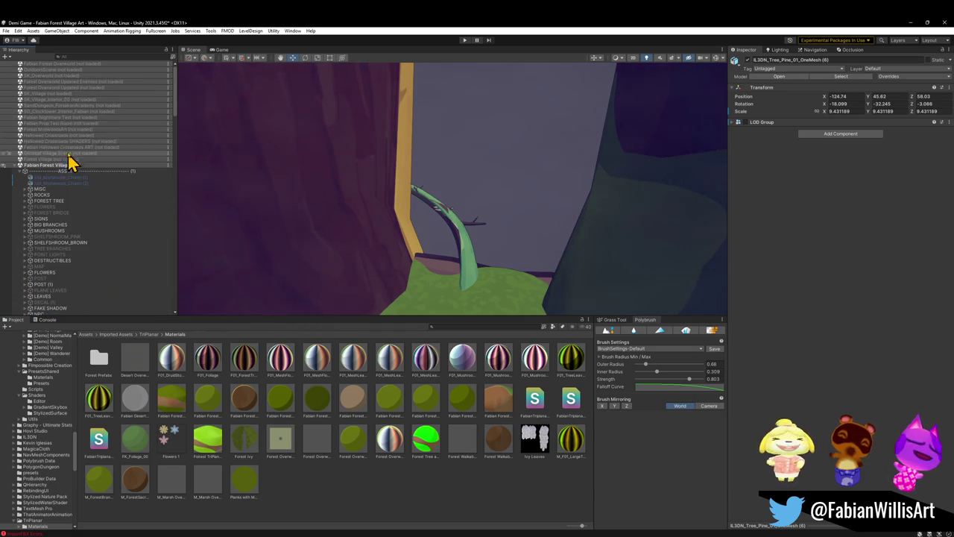
pyautogui.click(20, 171)
pyautogui.click(19, 172)
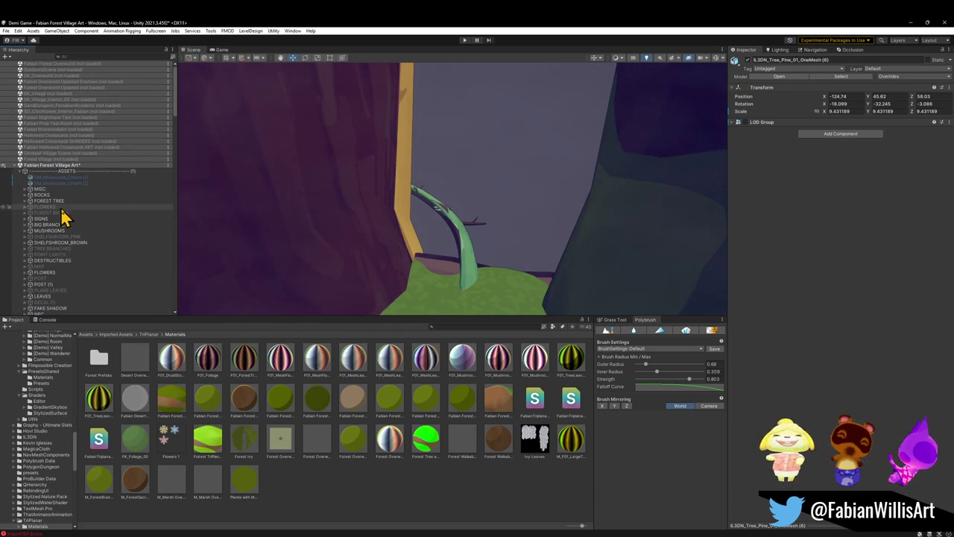
pyautogui.click(25, 201)
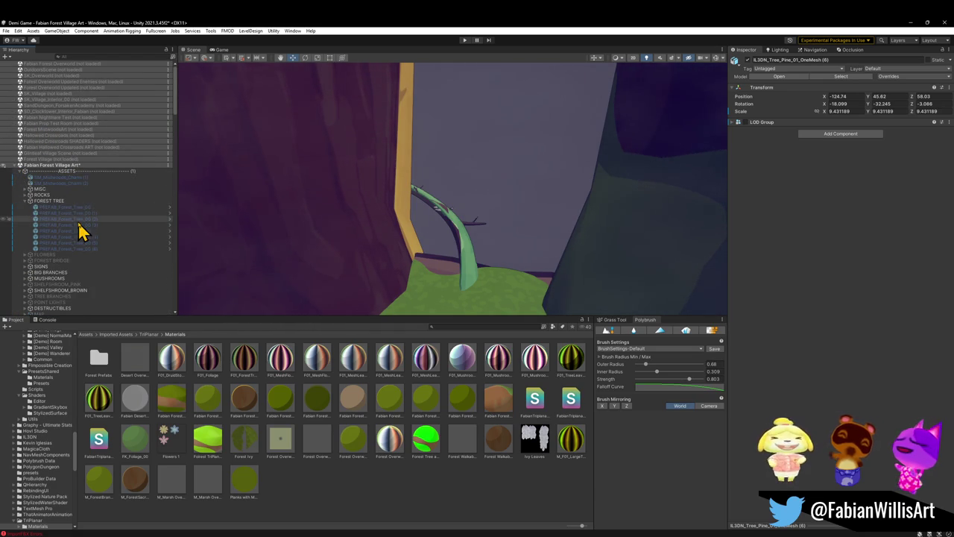
pyautogui.click(79, 207)
pyautogui.click(748, 69)
pyautogui.moveTo(580, 138)
pyautogui.mouseDown()
pyautogui.moveTo(534, 120)
pyautogui.moveTo(526, 126)
pyautogui.mouseUp()
pyautogui.press('f')
pyautogui.moveTo(462, 165)
pyautogui.mouseDown()
pyautogui.moveTo(494, 187)
pyautogui.moveTo(469, 64)
pyautogui.moveTo(486, 195)
pyautogui.moveTo(511, 187)
pyautogui.mouseUp()
pyautogui.hotkey('ctrl', 'z')
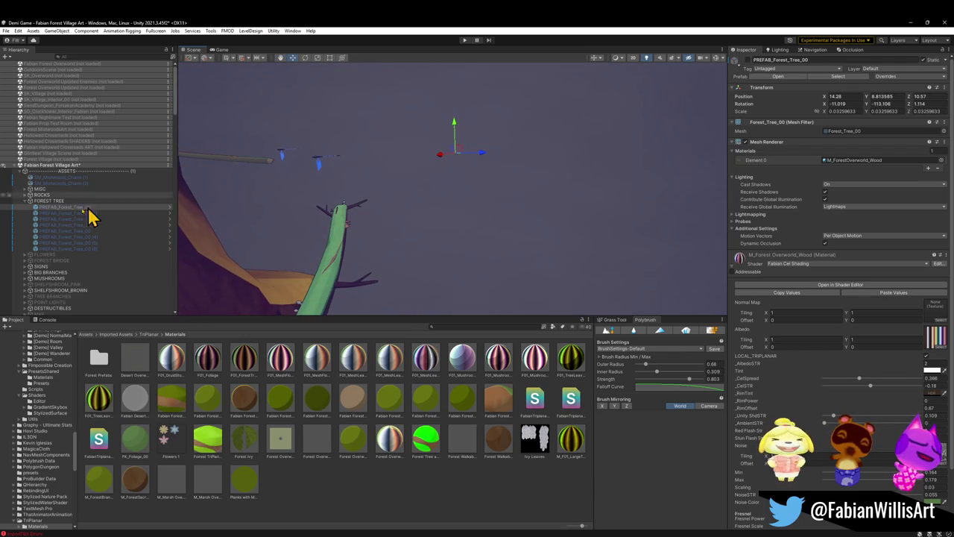
pyautogui.click(26, 202)
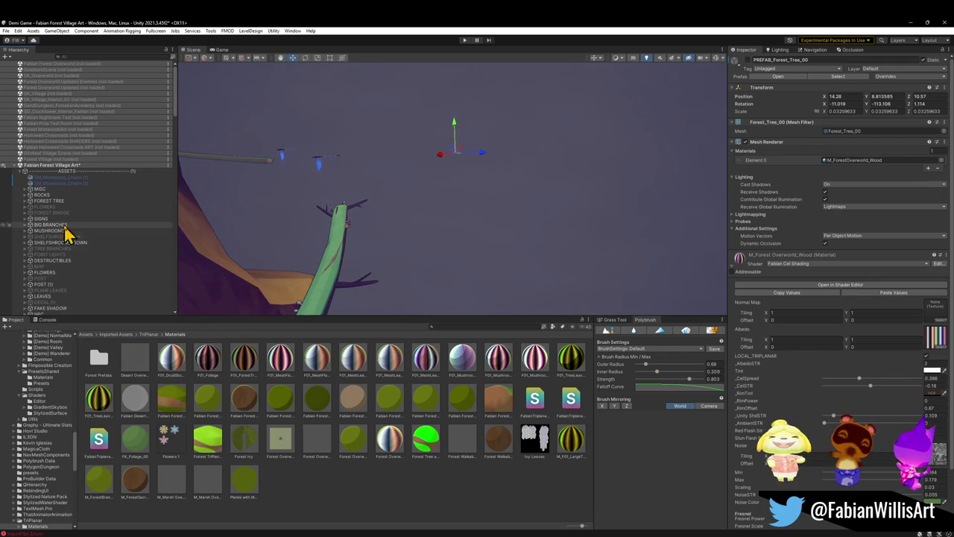
# Browse the Forest Fence and PARTICLES groups, including Godrays, in the Hierarchy
pyautogui.scroll(-1, 68, 309)
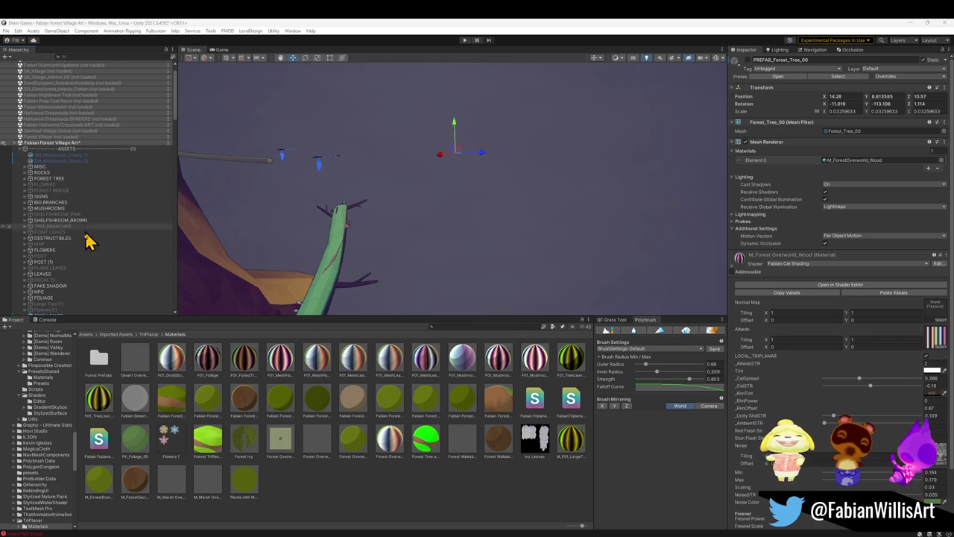
pyautogui.scroll(-3, 82, 272)
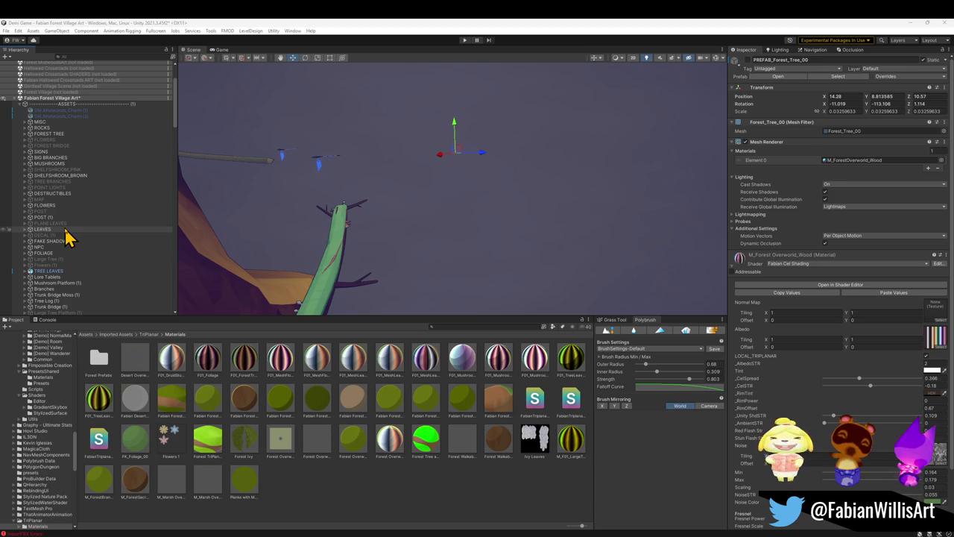
pyautogui.scroll(-2, 73, 179)
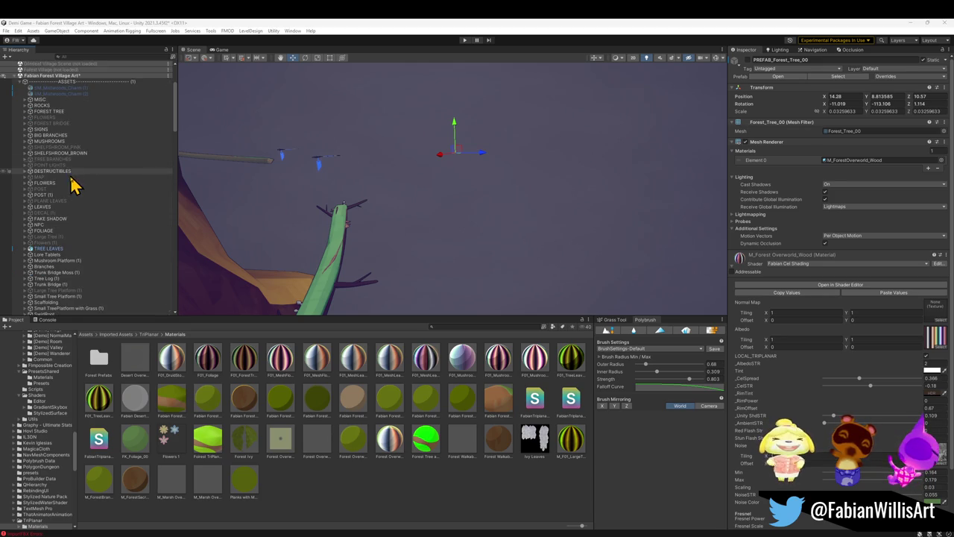
pyautogui.scroll(-3, 73, 179)
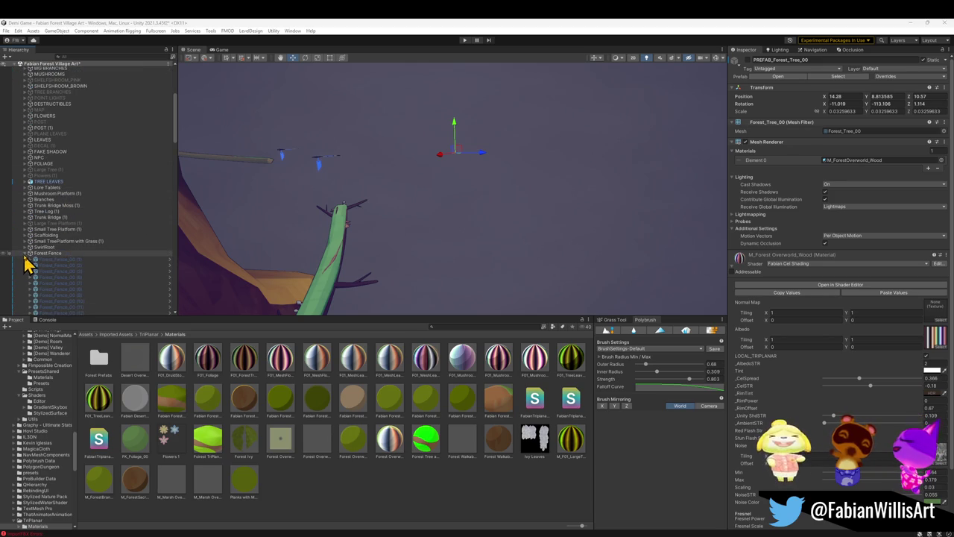
pyautogui.click(26, 254)
pyautogui.scroll(-2, 57, 266)
pyautogui.click(33, 243)
pyautogui.click(26, 239)
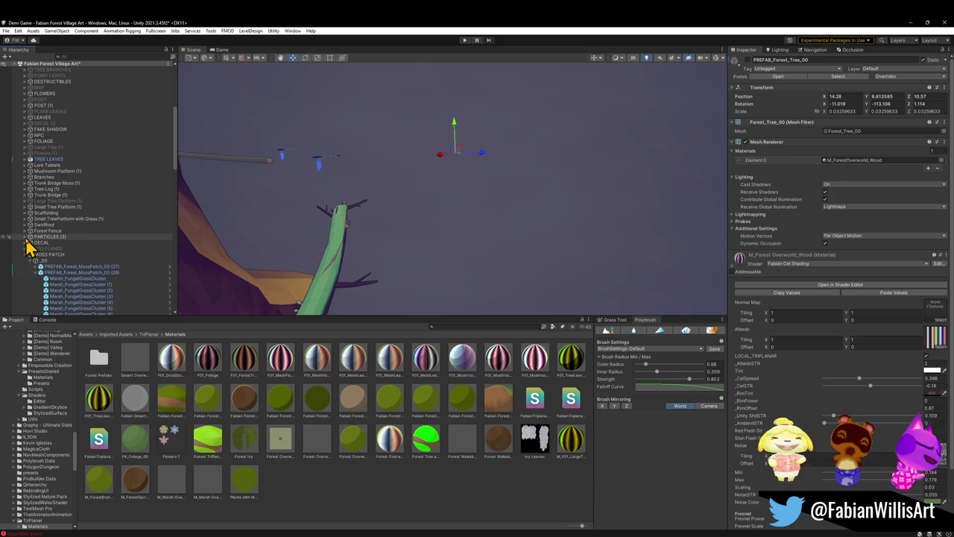
pyautogui.click(26, 239)
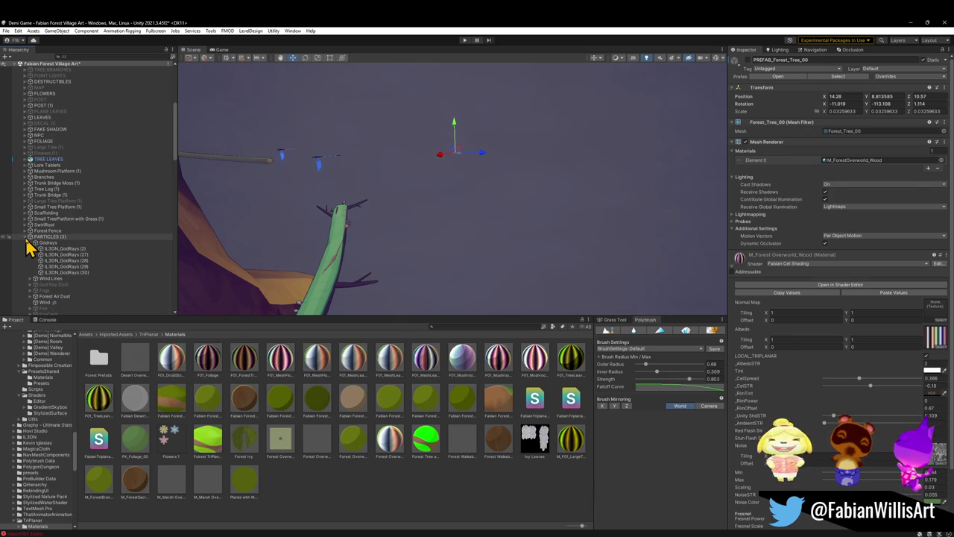
pyautogui.click(26, 237)
# Check the MOSS PATCH group, then select Large Tree Platform (1) to show its details
pyautogui.click(25, 254)
pyautogui.click(35, 260)
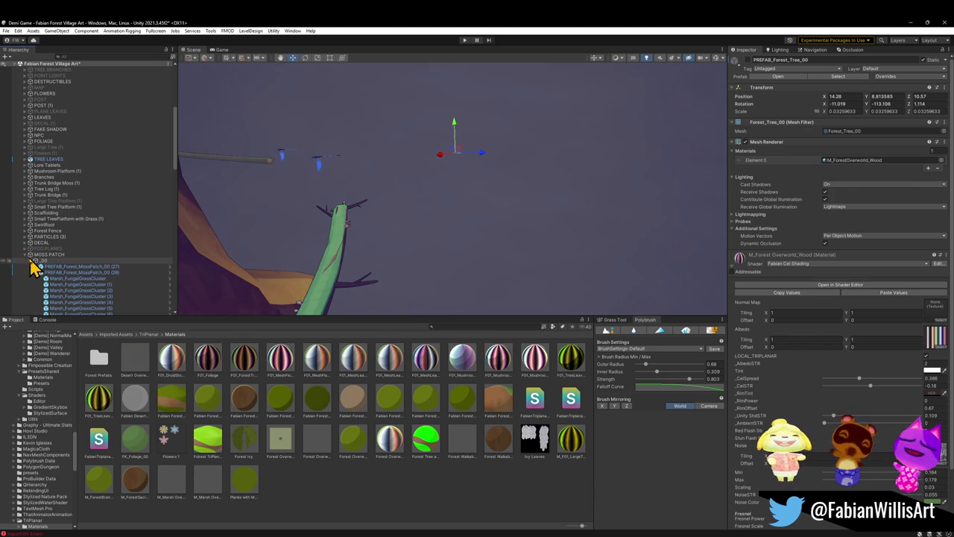
pyautogui.click(35, 260)
pyautogui.click(25, 254)
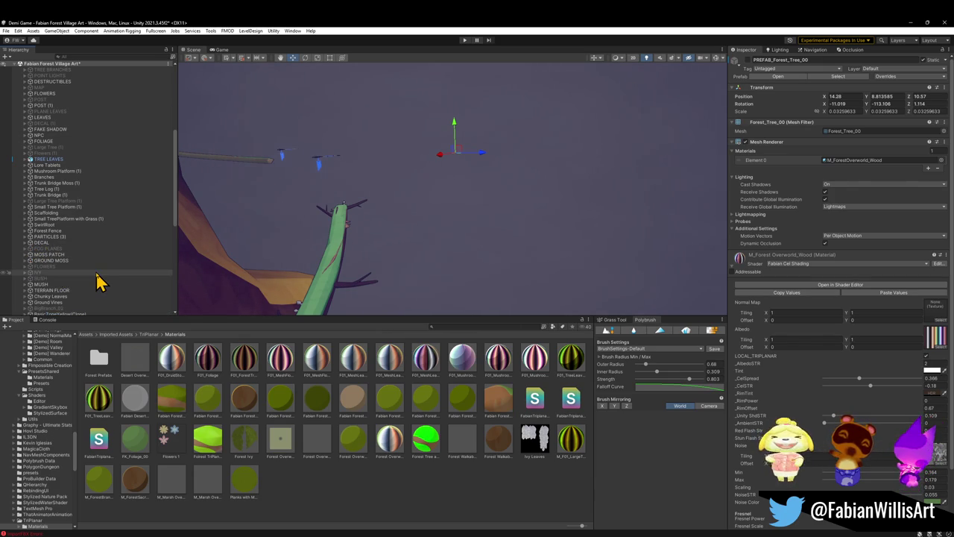
pyautogui.scroll(-3, 96, 279)
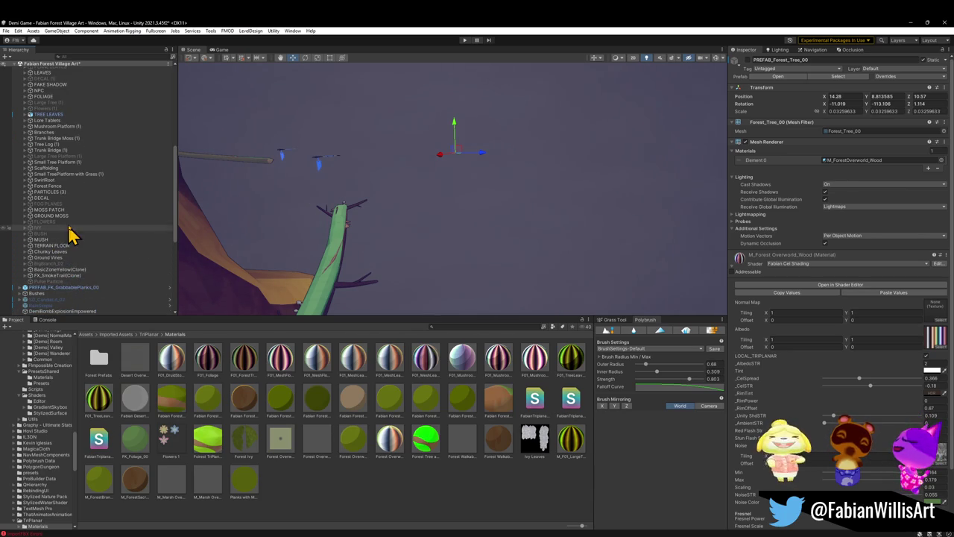
pyautogui.click(66, 157)
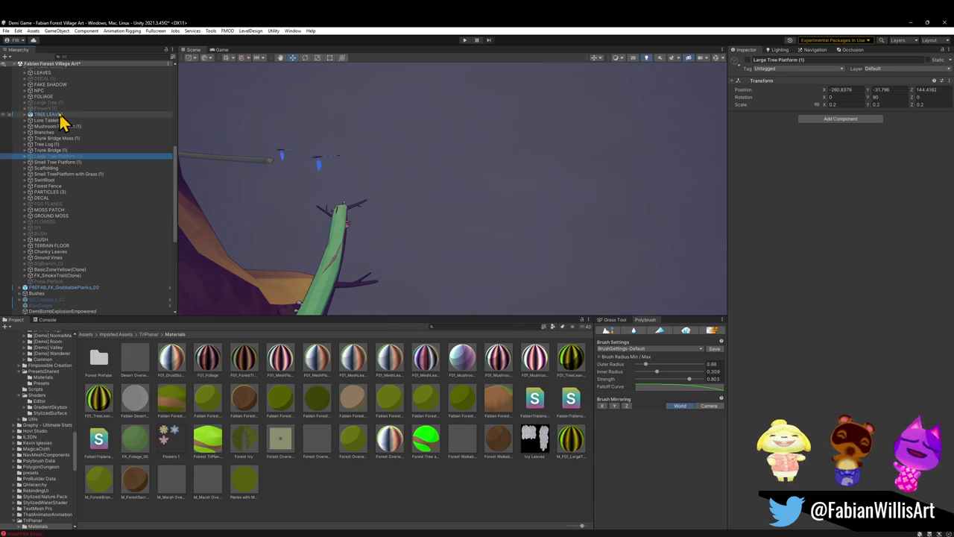
# Frame PREFAB_Forest_LargeTree_00 under Large Tree (1) and lower it into place
pyautogui.click(97, 102)
pyautogui.click(752, 65)
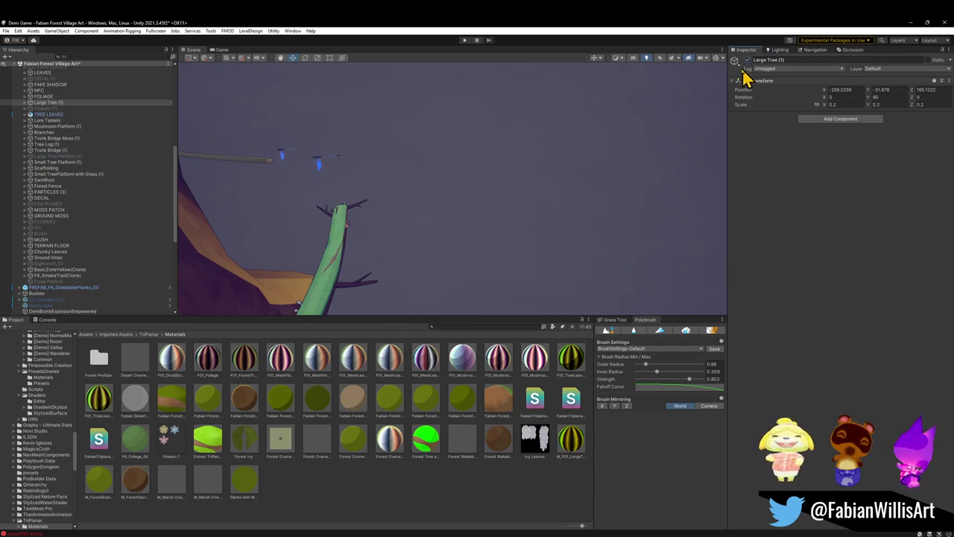
pyautogui.click(26, 102)
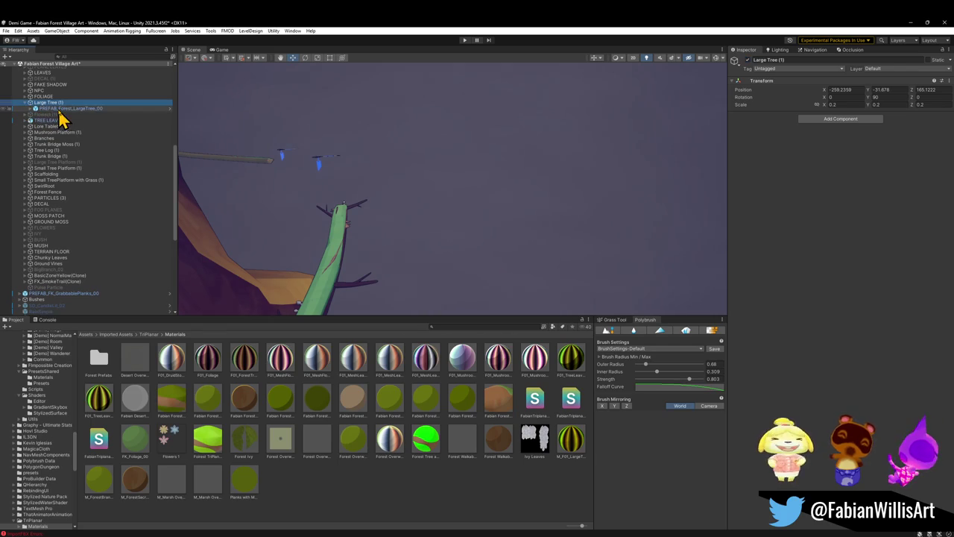
pyautogui.click(58, 109)
pyautogui.press('f')
pyautogui.moveTo(457, 200)
pyautogui.mouseDown()
pyautogui.moveTo(447, 149)
pyautogui.moveTo(457, 261)
pyautogui.moveTo(447, 166)
pyautogui.mouseUp()
pyautogui.moveTo(462, 230)
pyautogui.mouseDown()
pyautogui.moveTo(477, 335)
pyautogui.moveTo(508, 251)
pyautogui.moveTo(464, 213)
pyautogui.moveTo(454, 255)
pyautogui.moveTo(488, 277)
pyautogui.moveTo(473, 303)
pyautogui.moveTo(448, 243)
pyautogui.moveTo(251, 270)
pyautogui.moveTo(244, 253)
pyautogui.moveTo(530, 215)
pyautogui.moveTo(383, 251)
pyautogui.moveTo(454, 249)
pyautogui.moveTo(549, 216)
pyautogui.moveTo(522, 217)
pyautogui.moveTo(519, 223)
pyautogui.moveTo(627, 253)
pyautogui.moveTo(658, 241)
pyautogui.moveTo(426, 206)
pyautogui.moveTo(448, 207)
pyautogui.mouseUp()
# Make three copies of the large tree and drag them along X and Z to new spots
pyautogui.hotkey('ctrl', 'd')
pyautogui.hotkey('ctrl', 'd')
pyautogui.hotkey('ctrl', 'd')
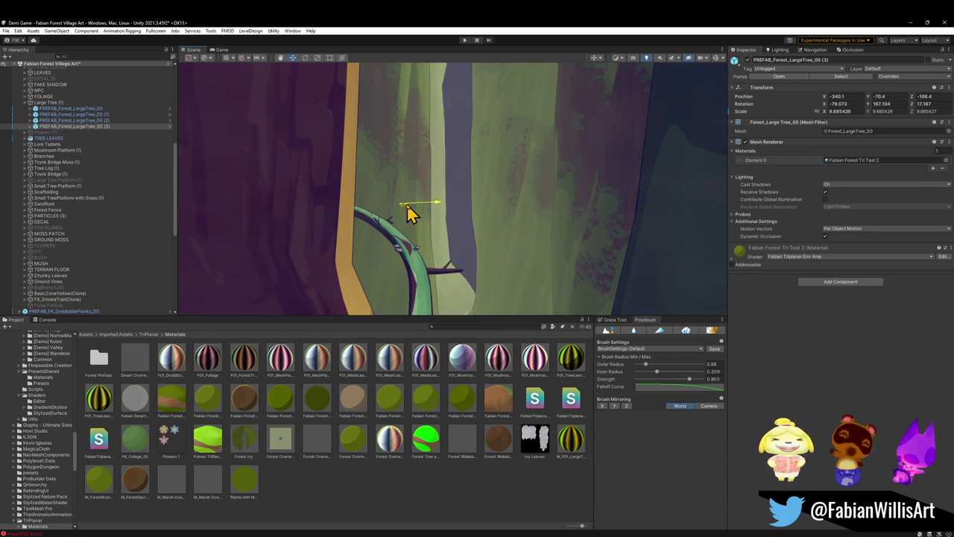
pyautogui.moveTo(417, 209)
pyautogui.mouseDown()
pyautogui.moveTo(496, 213)
pyautogui.moveTo(471, 206)
pyautogui.moveTo(402, 232)
pyautogui.moveTo(439, 245)
pyautogui.moveTo(411, 254)
pyautogui.moveTo(611, 187)
pyautogui.moveTo(486, 171)
pyautogui.mouseUp()
pyautogui.hotkey('ctrl', 'd')
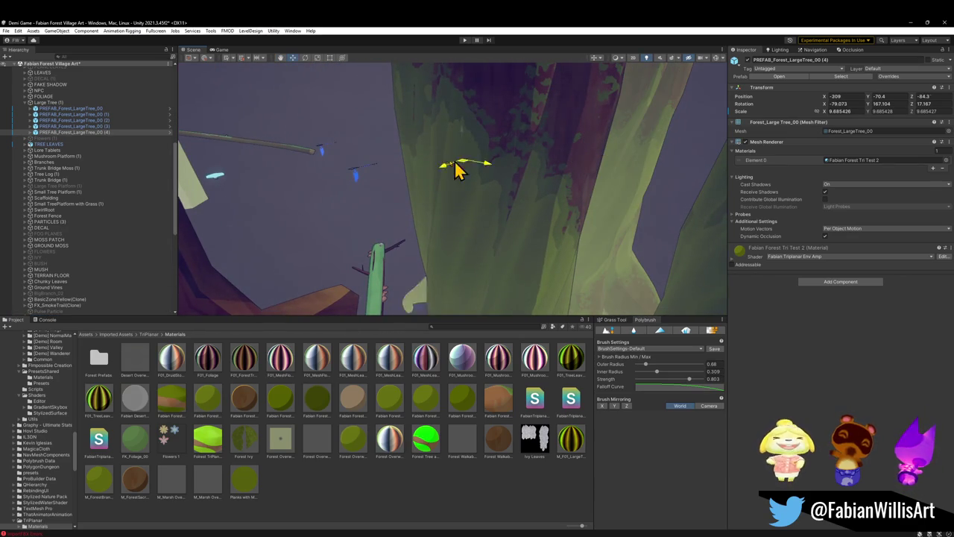
pyautogui.hotkey('ctrl', 'd')
pyautogui.moveTo(370, 156)
pyautogui.mouseDown()
pyautogui.moveTo(348, 179)
pyautogui.moveTo(238, 159)
pyautogui.moveTo(332, 153)
pyautogui.mouseUp()
pyautogui.moveTo(415, 199)
pyautogui.mouseDown()
pyautogui.moveTo(385, 194)
pyautogui.moveTo(424, 219)
pyautogui.moveTo(486, 162)
pyautogui.moveTo(455, 136)
pyautogui.moveTo(479, 214)
pyautogui.moveTo(423, 196)
pyautogui.mouseUp()
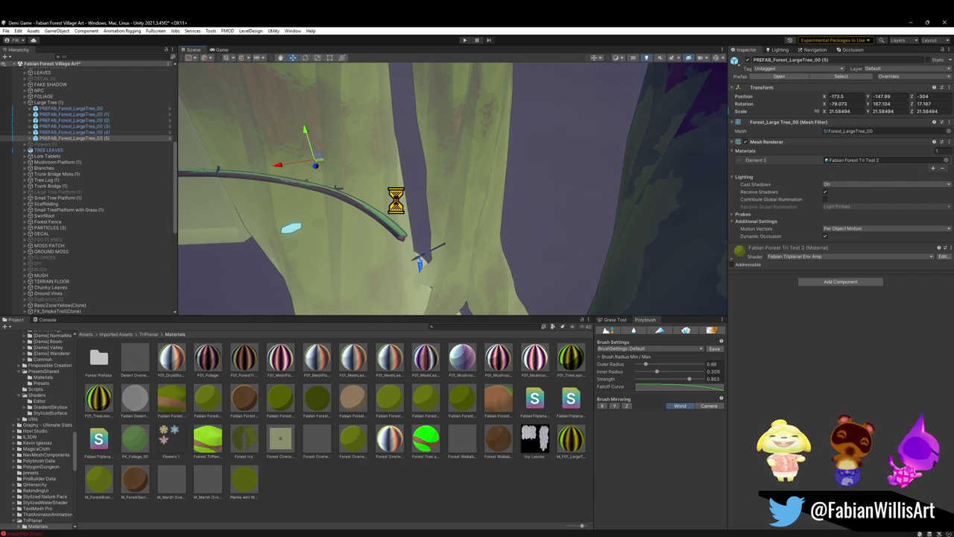
# Duplicate the tree twice more, place a copy, and select copy PREFAB_Forest_LargeTree_00 (4)
pyautogui.hotkey('ctrl', 'd')
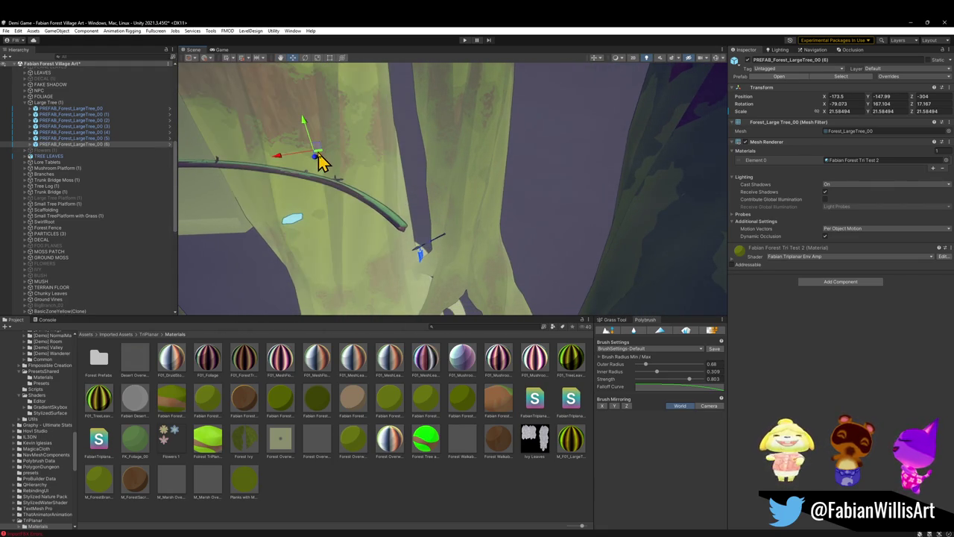
pyautogui.moveTo(319, 159); pyautogui.dragTo(477, 194)
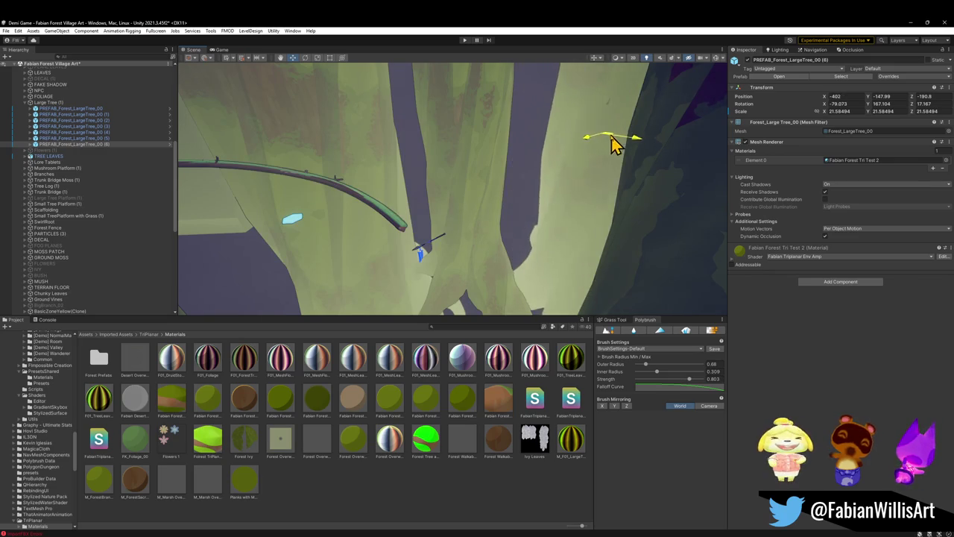
pyautogui.moveTo(588, 158)
pyautogui.mouseDown()
pyautogui.moveTo(512, 185)
pyautogui.moveTo(564, 135)
pyautogui.moveTo(553, 155)
pyautogui.moveTo(558, 174)
pyautogui.moveTo(424, 155)
pyautogui.moveTo(454, 102)
pyautogui.moveTo(458, 119)
pyautogui.moveTo(403, 164)
pyautogui.moveTo(358, 166)
pyautogui.moveTo(447, 192)
pyautogui.mouseUp()
pyautogui.hotkey('ctrl', 'd')
pyautogui.click(444, 198)
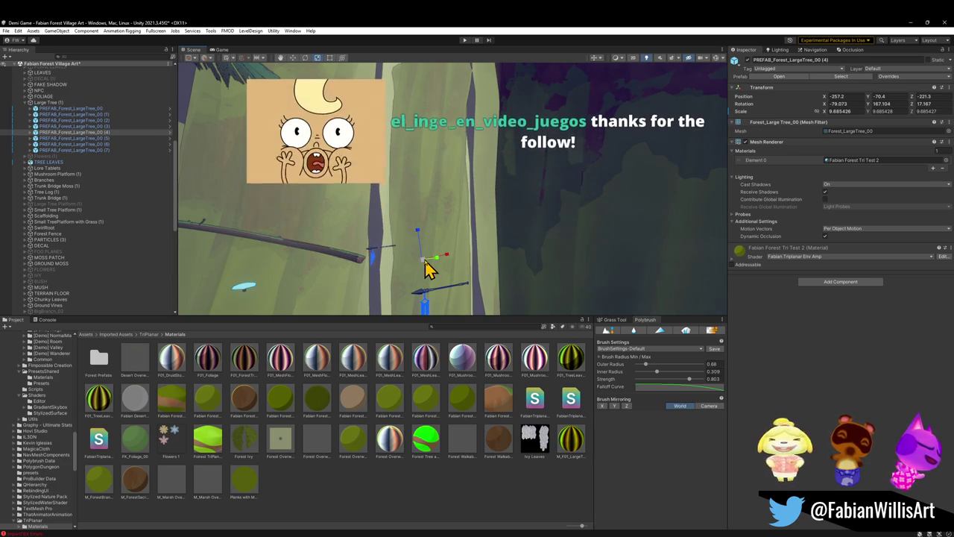
# Scale tree copy (4) to about 18.67, reposition it, and orbit around the trunks toward the village
pyautogui.moveTo(429, 265)
pyautogui.mouseDown()
pyautogui.moveTo(451, 246)
pyautogui.moveTo(440, 228)
pyautogui.mouseUp()
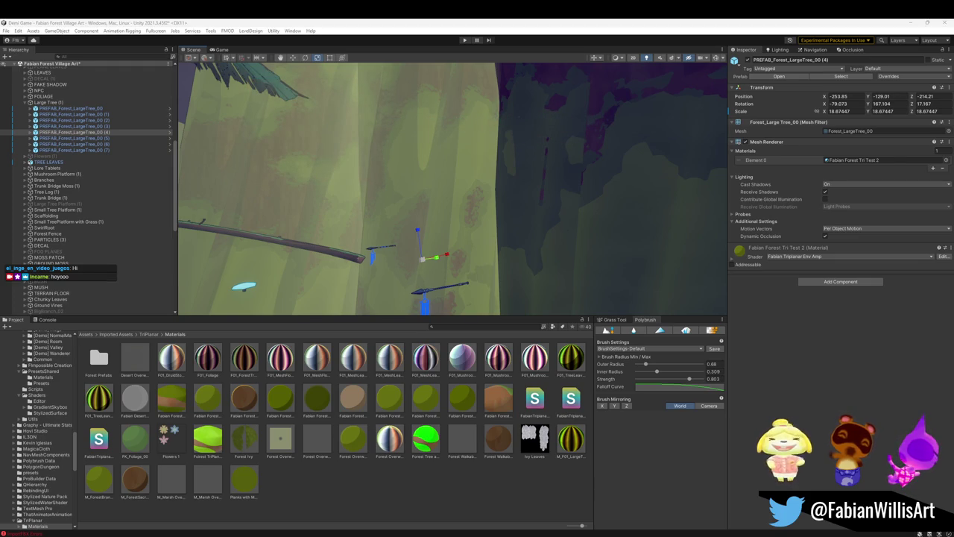
pyautogui.moveTo(414, 179)
pyautogui.mouseDown()
pyautogui.moveTo(375, 185)
pyautogui.moveTo(318, 218)
pyautogui.moveTo(326, 186)
pyautogui.moveTo(287, 192)
pyautogui.moveTo(505, 218)
pyautogui.moveTo(638, 209)
pyautogui.mouseUp()
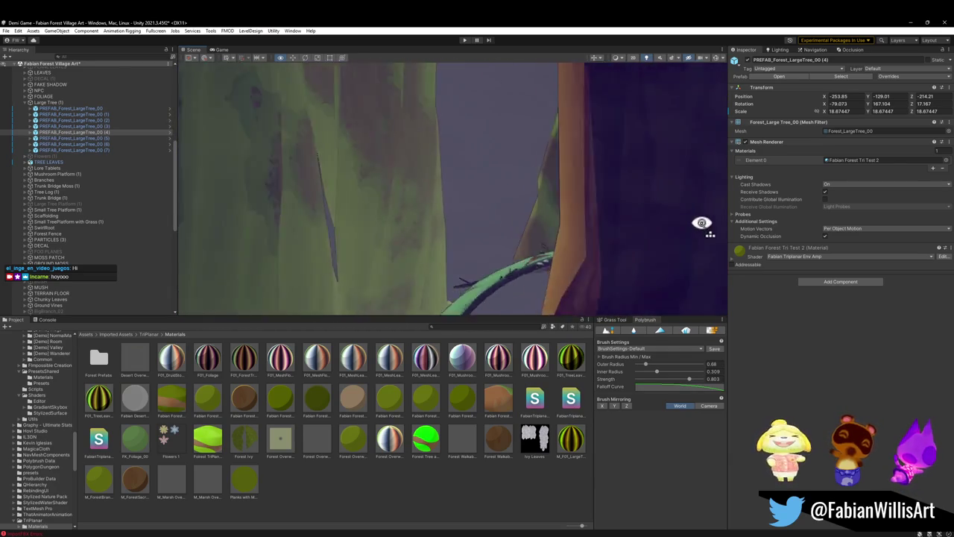
pyautogui.moveTo(701, 222); pyautogui.dragTo(753, 227)
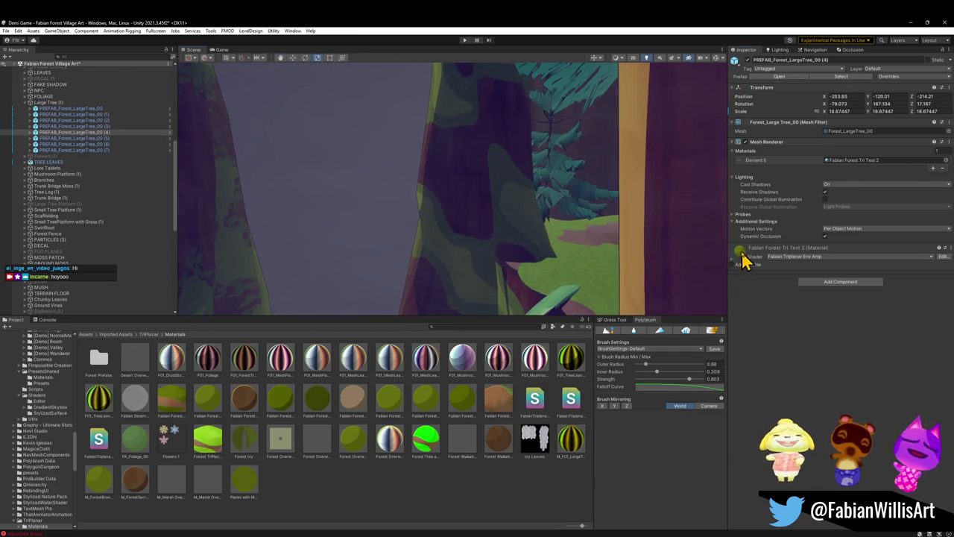
pyautogui.moveTo(465, 221)
pyautogui.mouseDown()
pyautogui.moveTo(564, 201)
pyautogui.moveTo(530, 201)
pyautogui.moveTo(515, 219)
pyautogui.mouseUp()
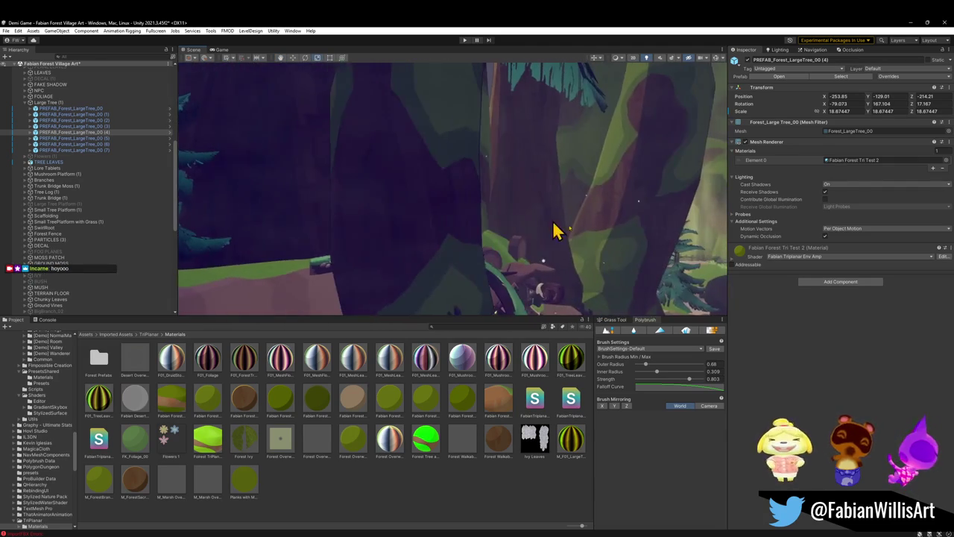
pyautogui.moveTo(567, 253)
pyautogui.mouseDown()
pyautogui.moveTo(405, 249)
pyautogui.moveTo(537, 266)
pyautogui.moveTo(513, 260)
pyautogui.moveTo(446, 174)
pyautogui.moveTo(398, 199)
pyautogui.moveTo(418, 217)
pyautogui.mouseUp()
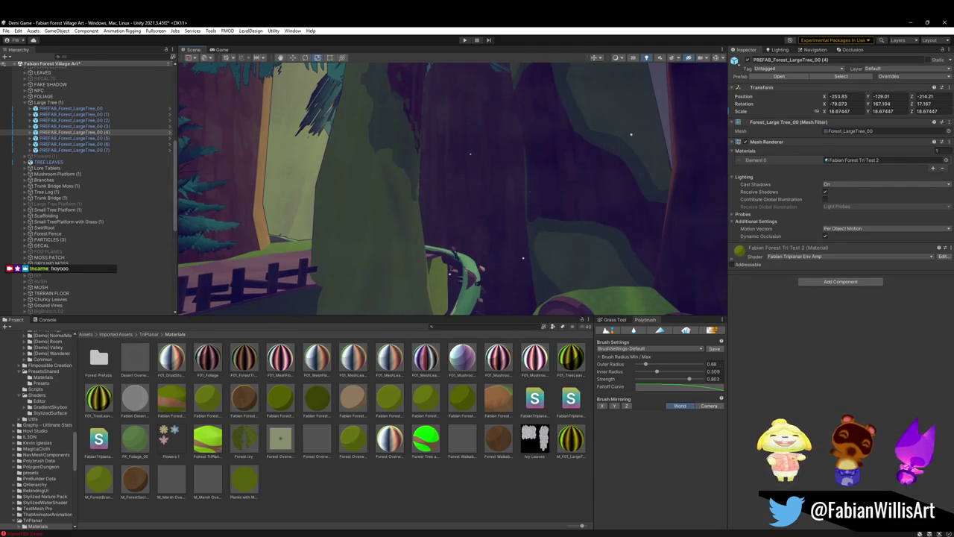
pyautogui.moveTo(581, 217)
pyautogui.mouseDown()
pyautogui.moveTo(520, 273)
pyautogui.moveTo(494, 251)
pyautogui.moveTo(509, 182)
pyautogui.moveTo(539, 218)
pyautogui.moveTo(563, 228)
pyautogui.moveTo(553, 191)
pyautogui.moveTo(495, 201)
pyautogui.mouseUp()
# Expand the Fabian Forest Tri Test 2 shader properties, orbit the village, and select tree copy (1)
pyautogui.click(736, 252)
pyautogui.moveTo(414, 192)
pyautogui.mouseDown()
pyautogui.moveTo(469, 181)
pyautogui.moveTo(492, 226)
pyautogui.moveTo(497, 207)
pyautogui.moveTo(551, 194)
pyautogui.moveTo(542, 185)
pyautogui.moveTo(571, 196)
pyautogui.mouseUp()
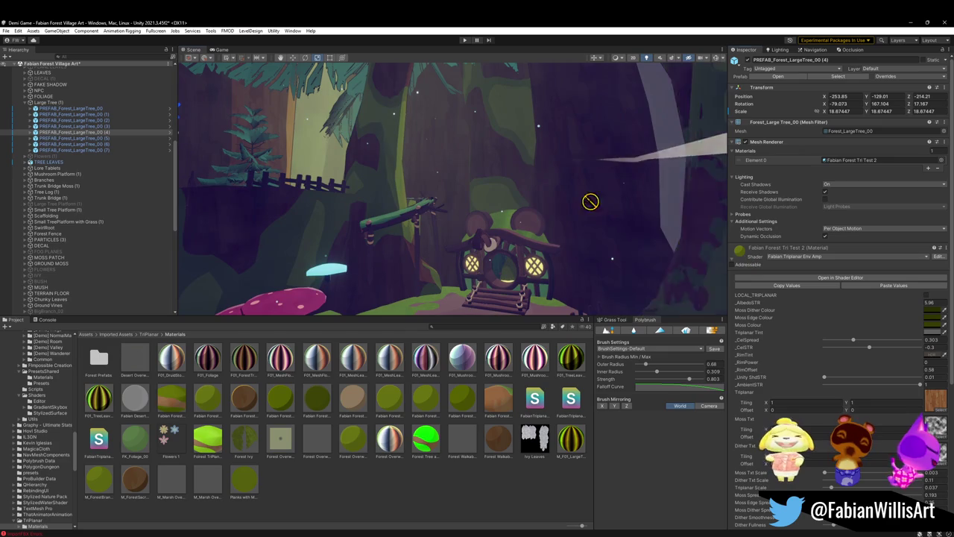
pyautogui.moveTo(447, 164)
pyautogui.mouseDown()
pyautogui.moveTo(496, 156)
pyautogui.moveTo(517, 195)
pyautogui.moveTo(477, 211)
pyautogui.moveTo(502, 219)
pyautogui.moveTo(491, 212)
pyautogui.mouseUp()
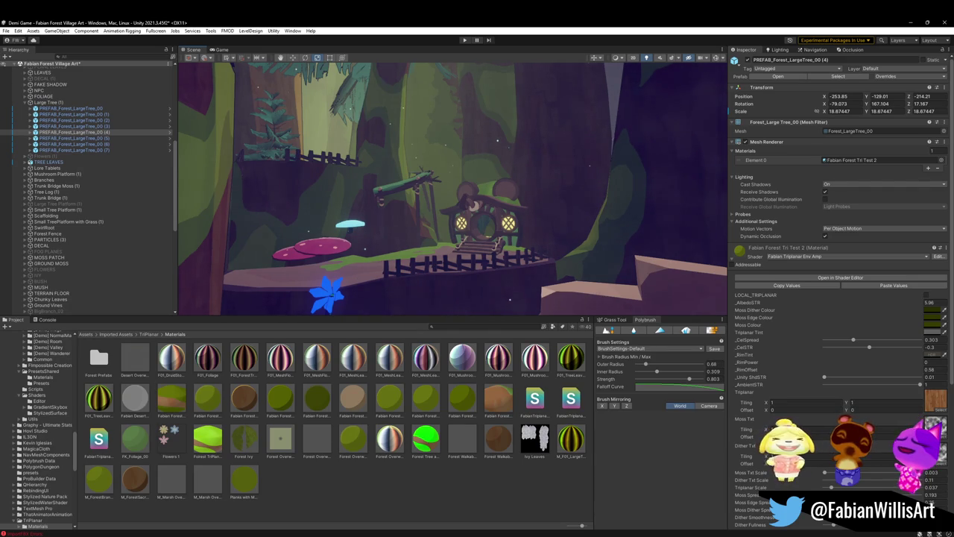
pyautogui.moveTo(480, 250)
pyautogui.mouseDown()
pyautogui.moveTo(465, 219)
pyautogui.moveTo(445, 229)
pyautogui.moveTo(445, 246)
pyautogui.moveTo(485, 258)
pyautogui.moveTo(384, 234)
pyautogui.moveTo(373, 246)
pyautogui.moveTo(476, 243)
pyautogui.moveTo(485, 260)
pyautogui.mouseUp()
pyautogui.click(532, 256)
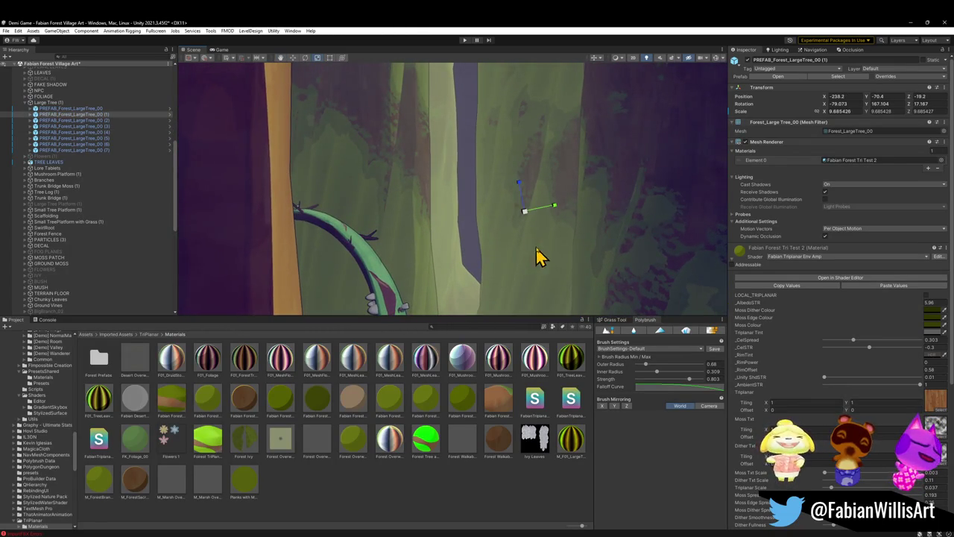
# Save the scene with Ctrl+S and clear the selection, orbiting around the trunks
pyautogui.moveTo(522, 233)
pyautogui.mouseDown()
pyautogui.moveTo(515, 228)
pyautogui.moveTo(515, 247)
pyautogui.moveTo(527, 205)
pyautogui.moveTo(484, 176)
pyautogui.moveTo(516, 192)
pyautogui.moveTo(494, 191)
pyautogui.mouseUp()
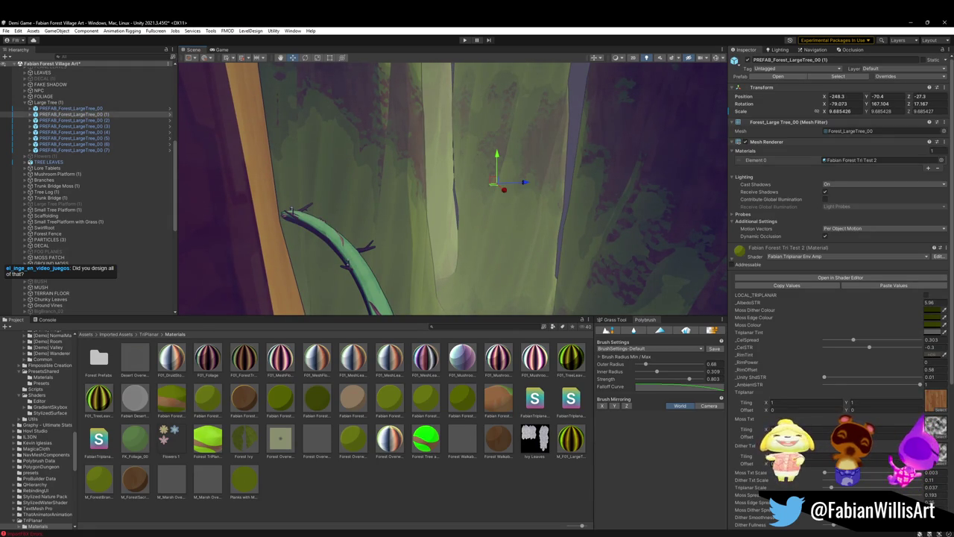
pyautogui.hotkey('ctrl', 's')
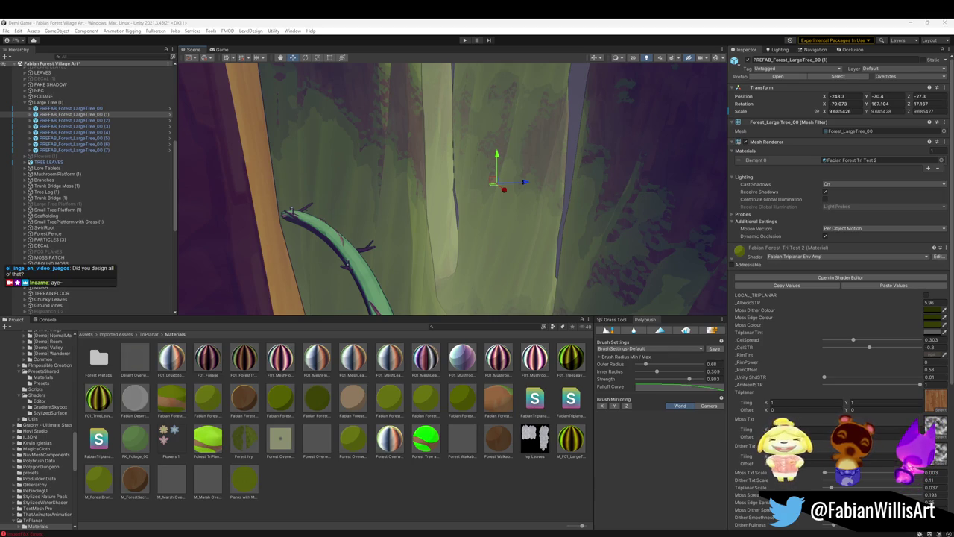
pyautogui.moveTo(472, 200)
pyautogui.mouseDown()
pyautogui.moveTo(505, 198)
pyautogui.moveTo(424, 206)
pyautogui.moveTo(383, 174)
pyautogui.moveTo(358, 255)
pyautogui.moveTo(377, 199)
pyautogui.moveTo(409, 223)
pyautogui.mouseUp()
pyautogui.click(385, 488)
pyautogui.moveTo(477, 246); pyautogui.dragTo(492, 241)
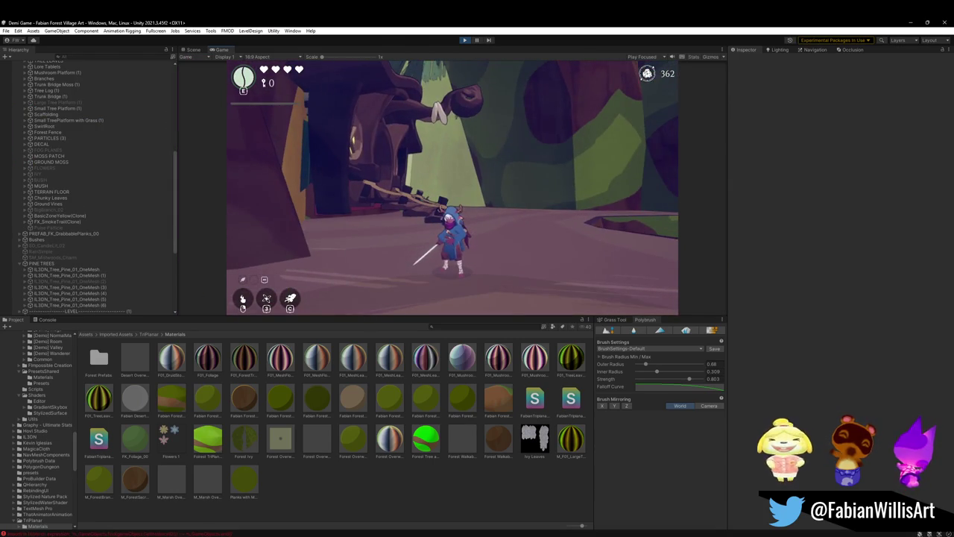
# Make the running game fill the screen with F10
pyautogui.press('F10')
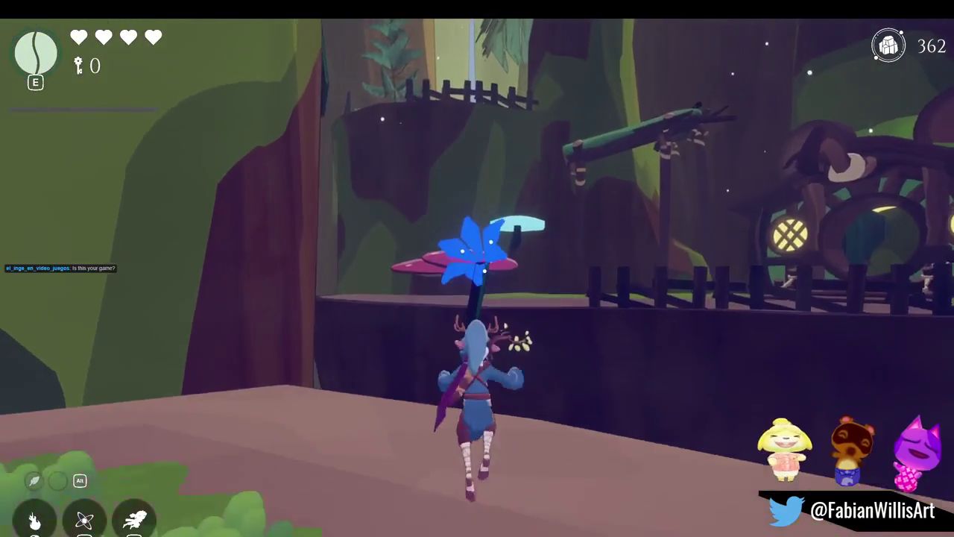
# Open and close the debug settings overlay with Escape
pyautogui.press('Escape')
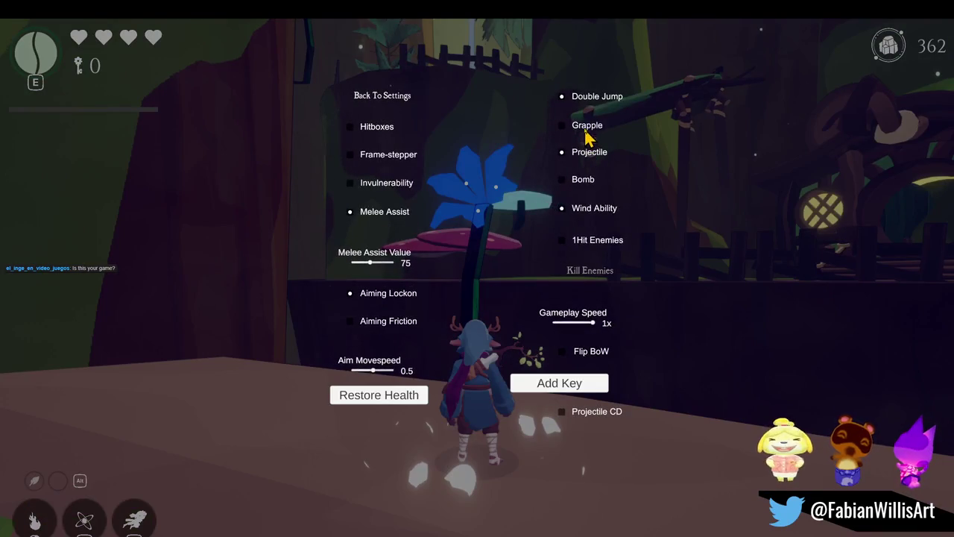
pyautogui.press('Escape')
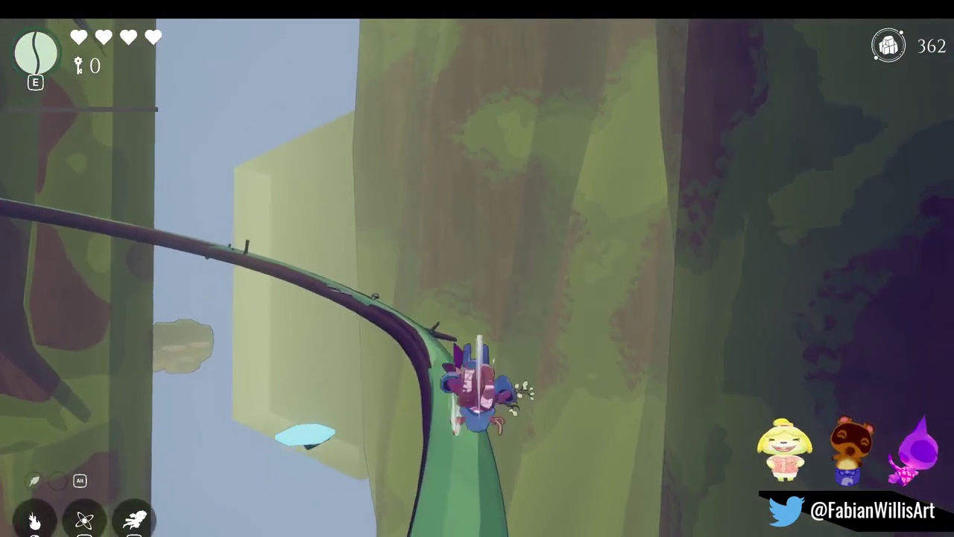
# Climb the branch, run to the giant mushroom, attack, and open the enemy spawn list with Tab
pyautogui.press('w')
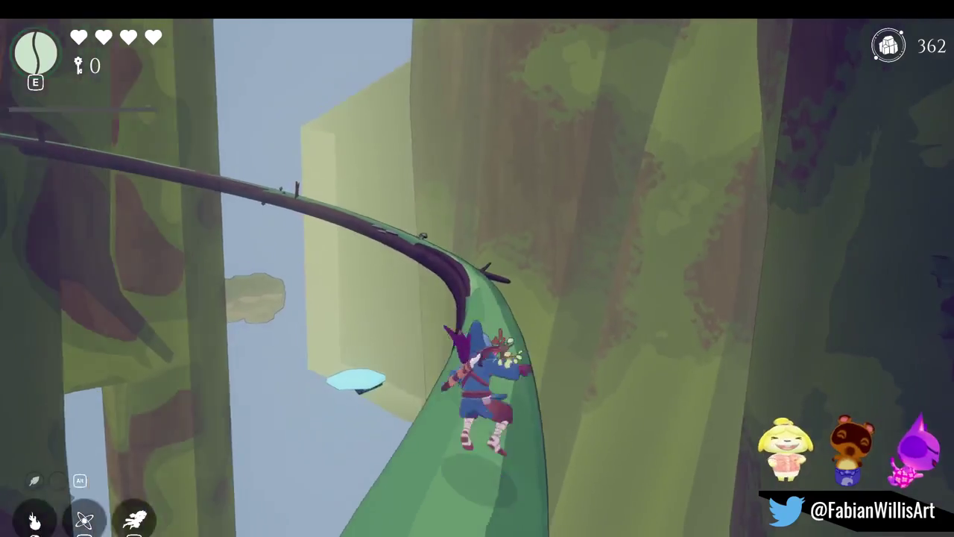
pyautogui.press('w')
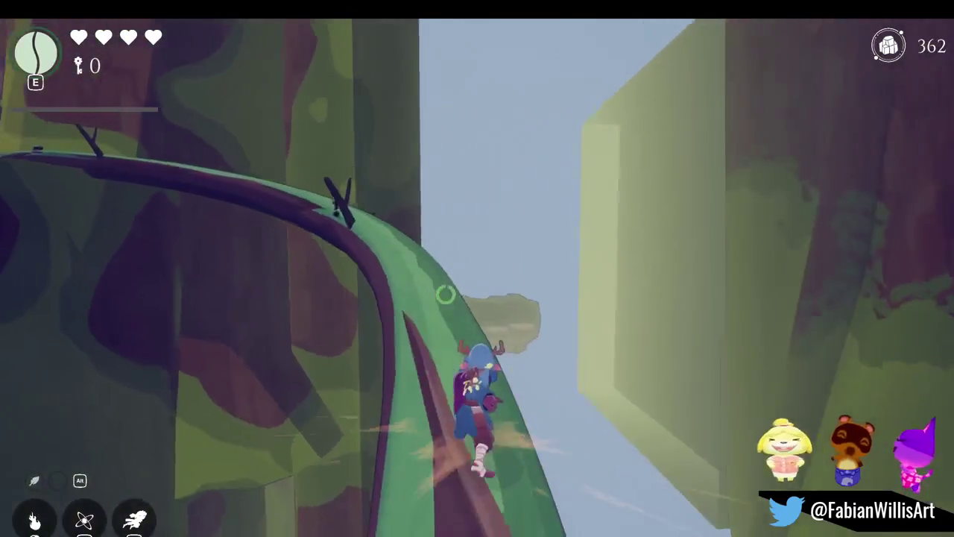
pyautogui.press('w')
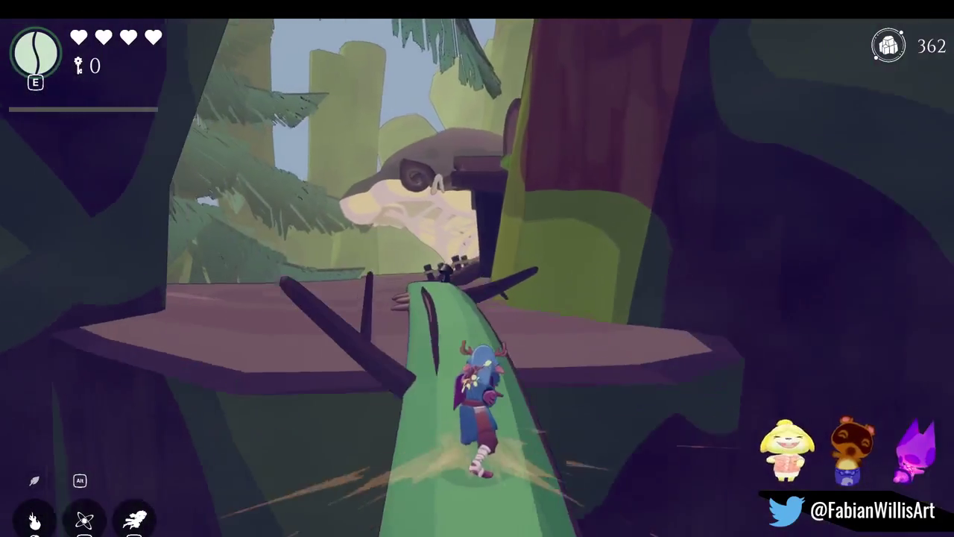
pyautogui.press('w')
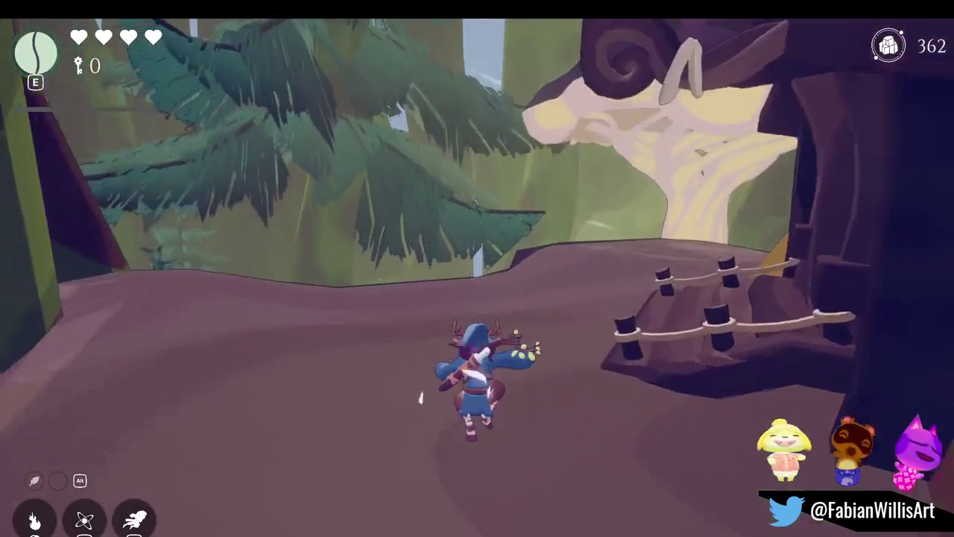
pyautogui.press('w')
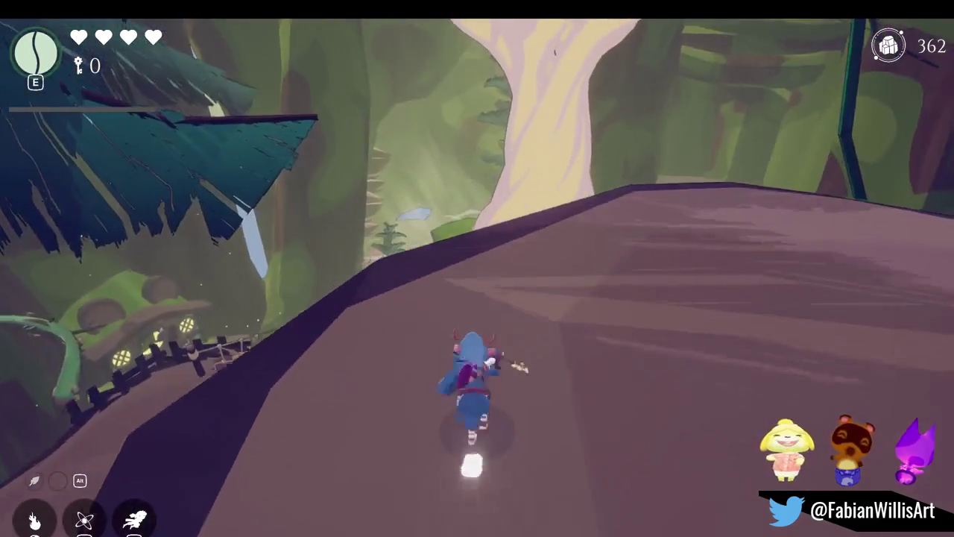
pyautogui.press('w')
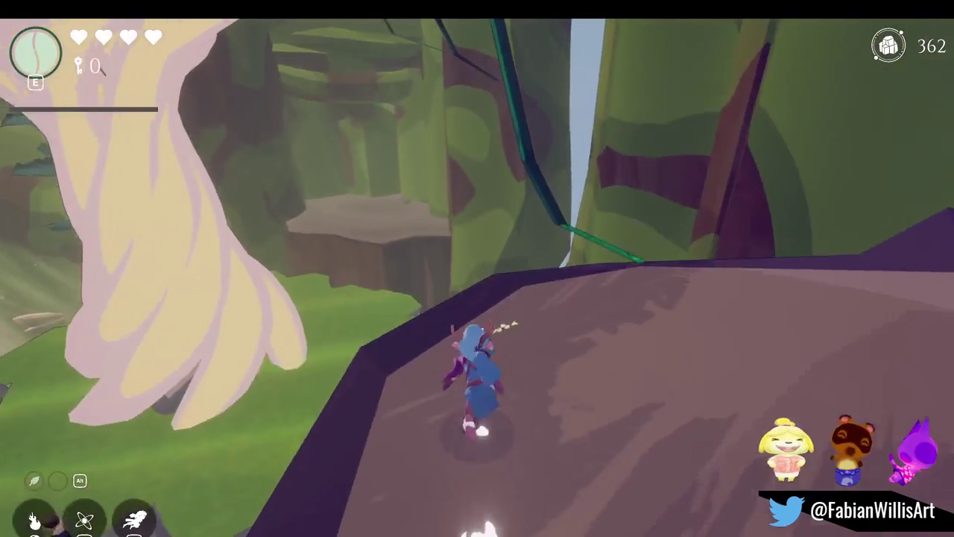
pyautogui.press('w')
pyautogui.press('w')
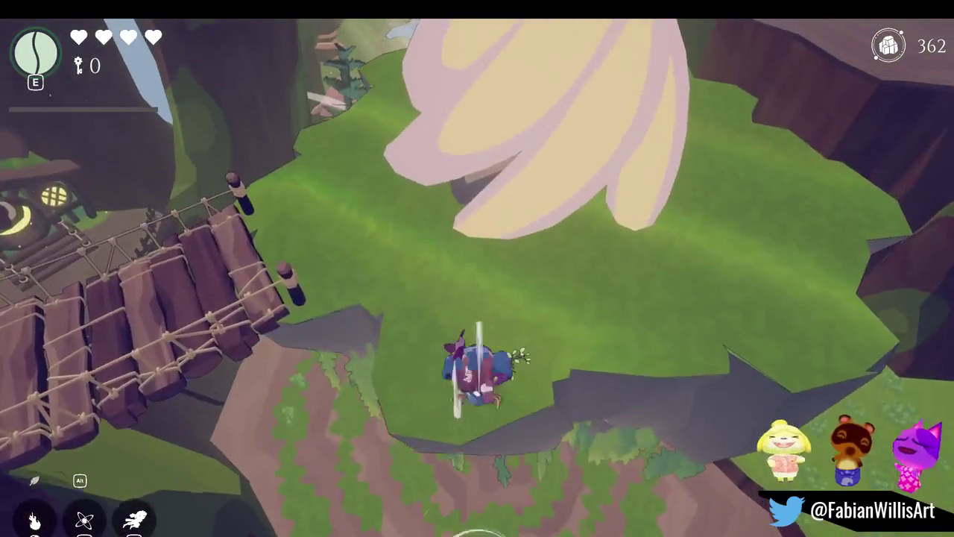
pyautogui.press('w')
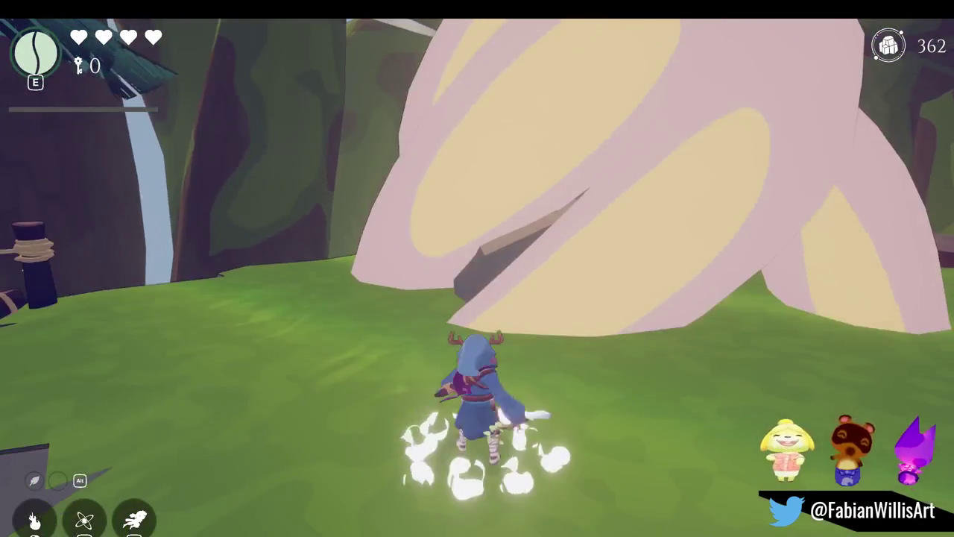
pyautogui.press('w')
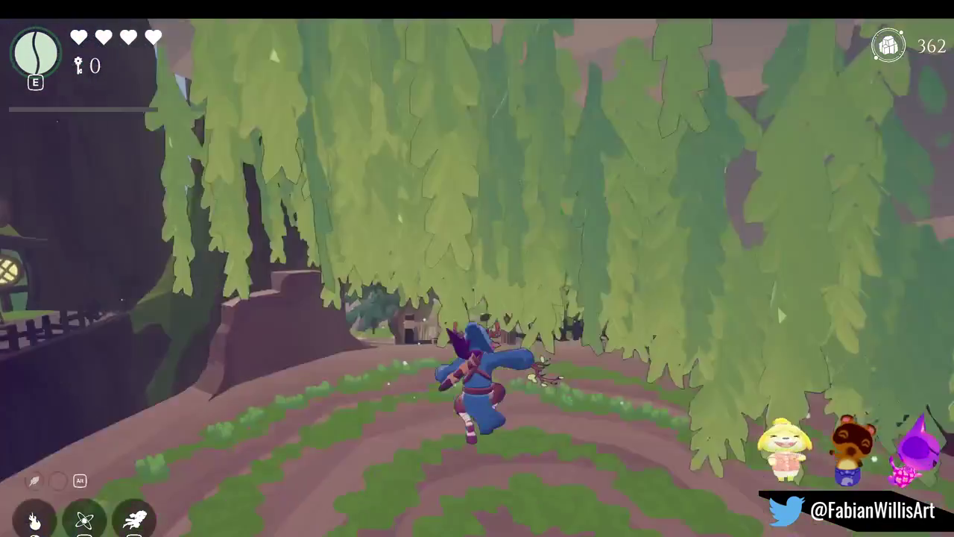
pyautogui.press('Tab')
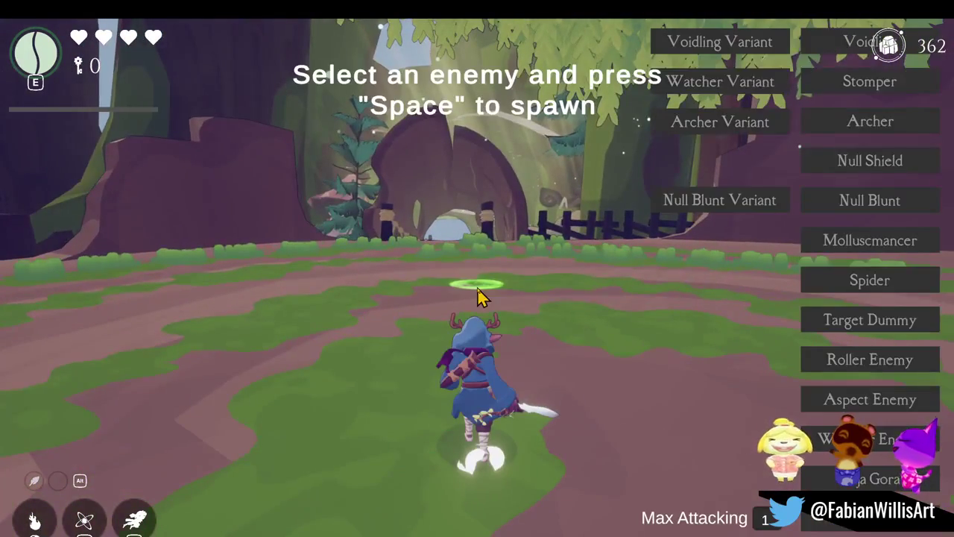